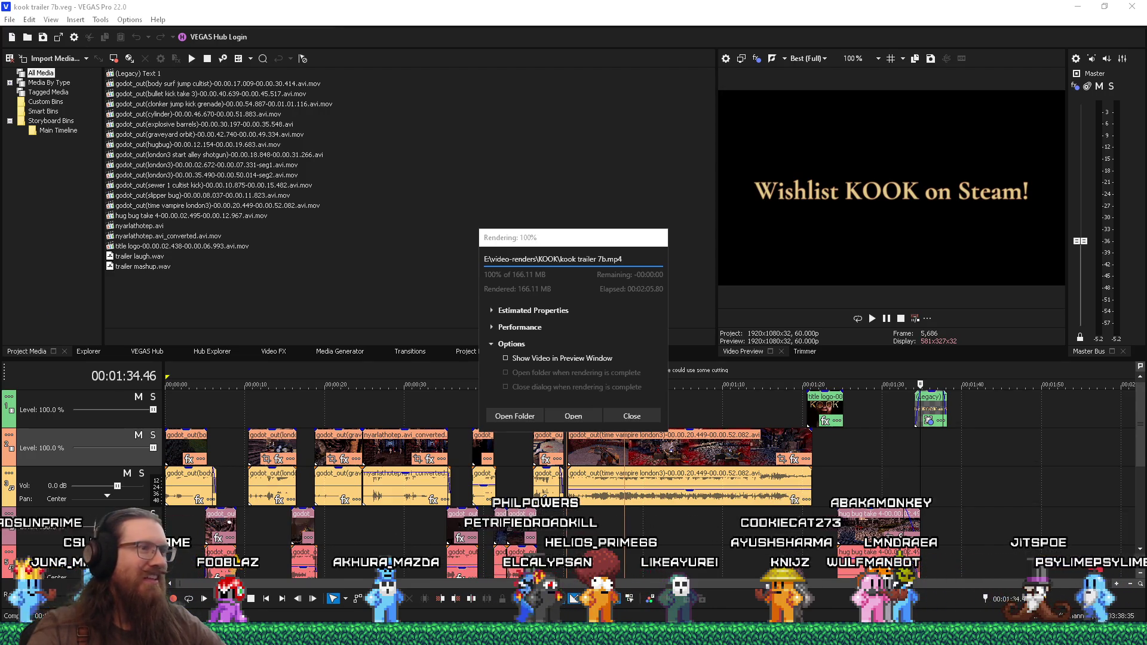
# Open the folder holding kook trailer 7b.mp4 and play the render through to its end card
pyautogui.click(514, 417)
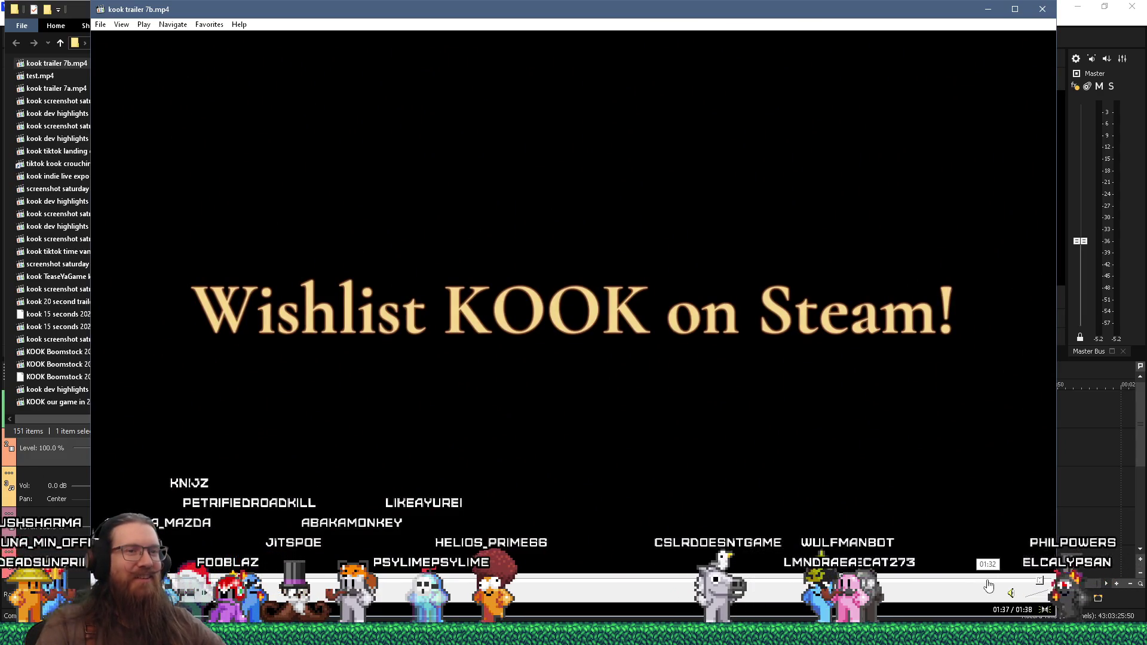
# Replay the trailer's final explosion moments before the end card, then close Media Player Classic
pyautogui.click(989, 585)
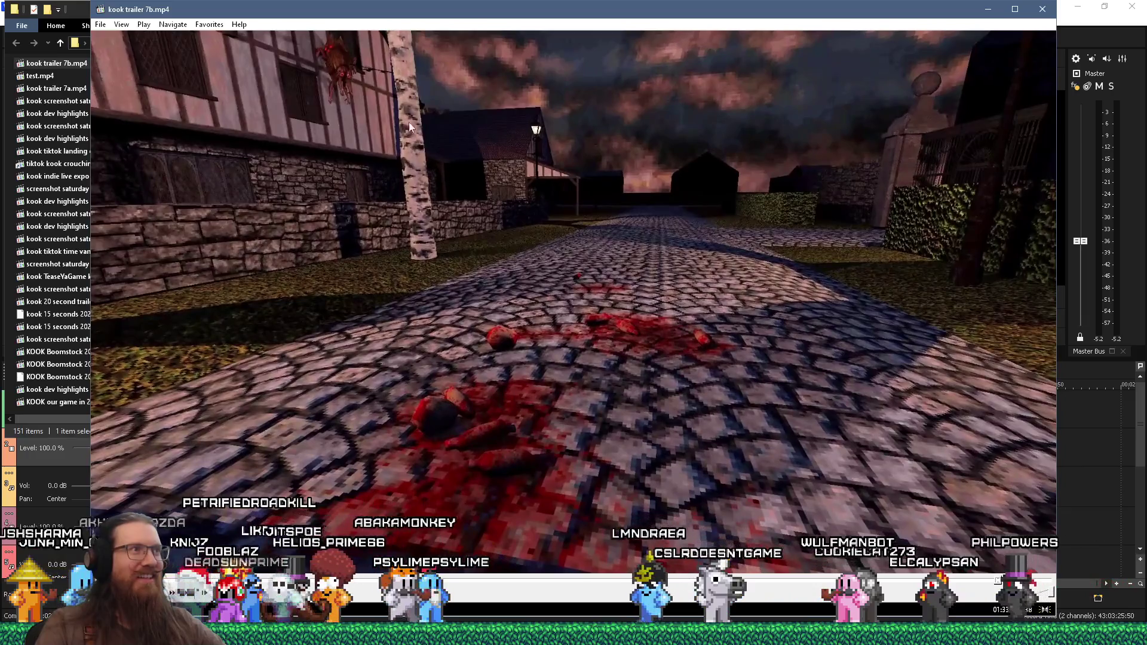
pyautogui.click(958, 575)
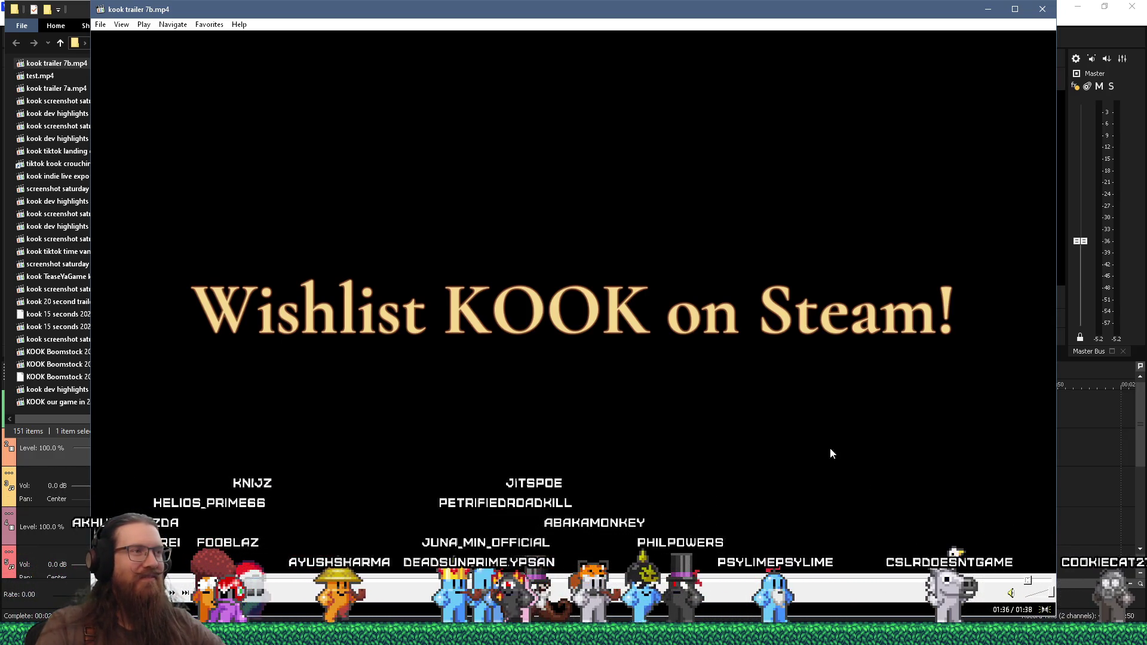
pyautogui.click(1042, 8)
# Back in VEGAS, dismiss the finished Rendering dialog and bring up the taskbar menu for Task Manager
pyautogui.click(701, 105)
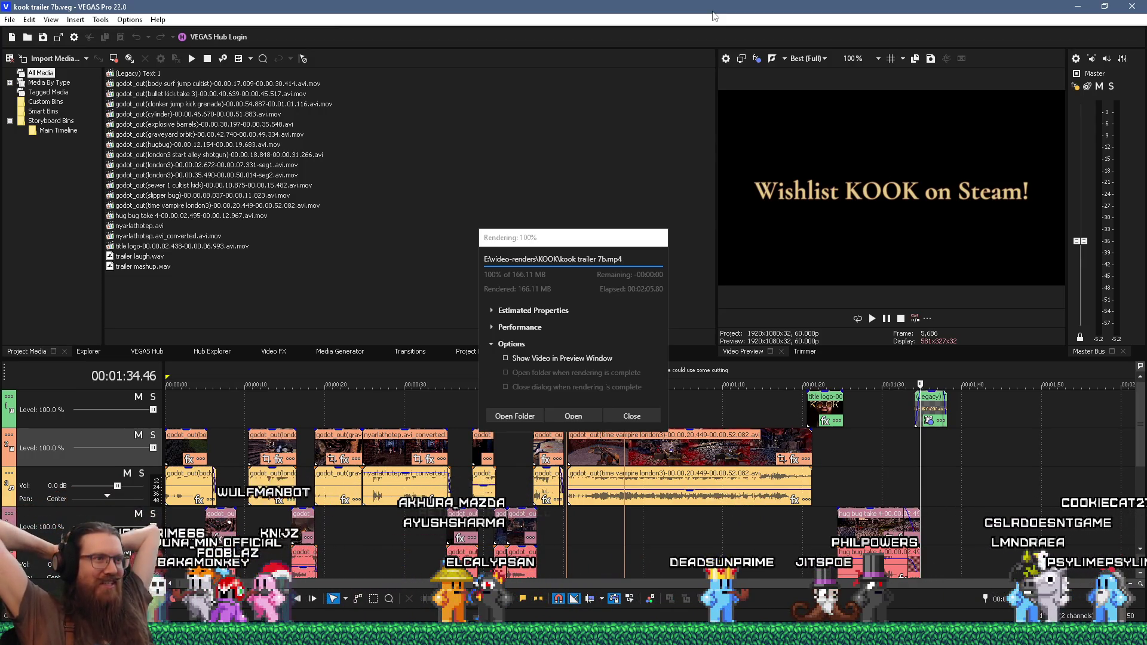
pyautogui.click(631, 417)
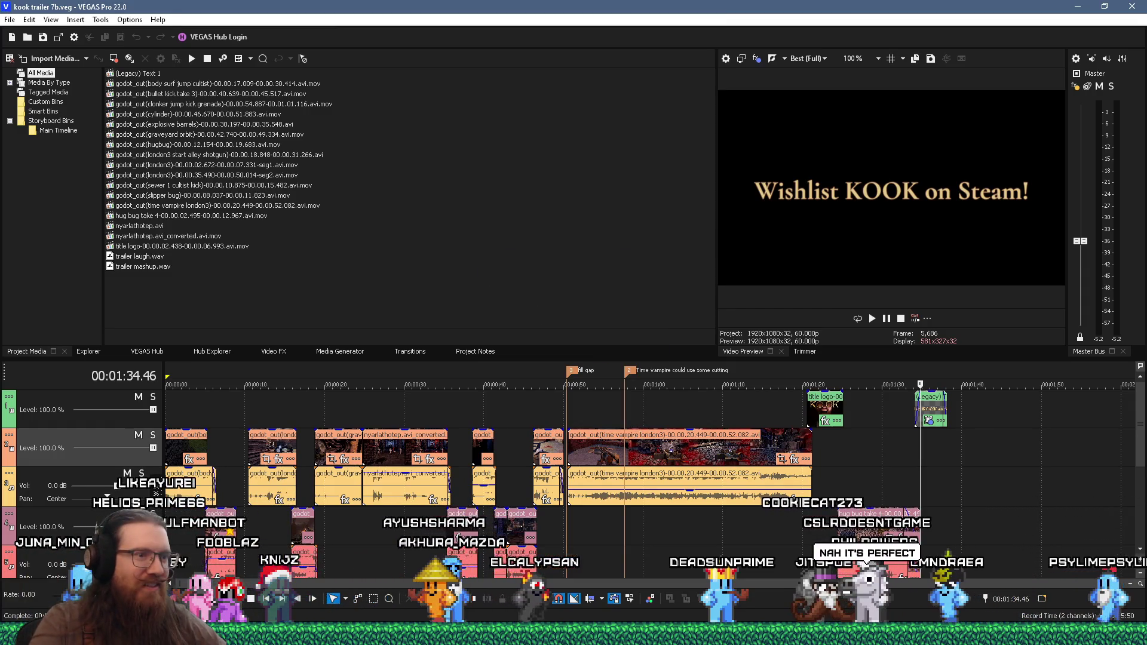
pyautogui.rightClick(801, 634)
pyautogui.click(843, 575)
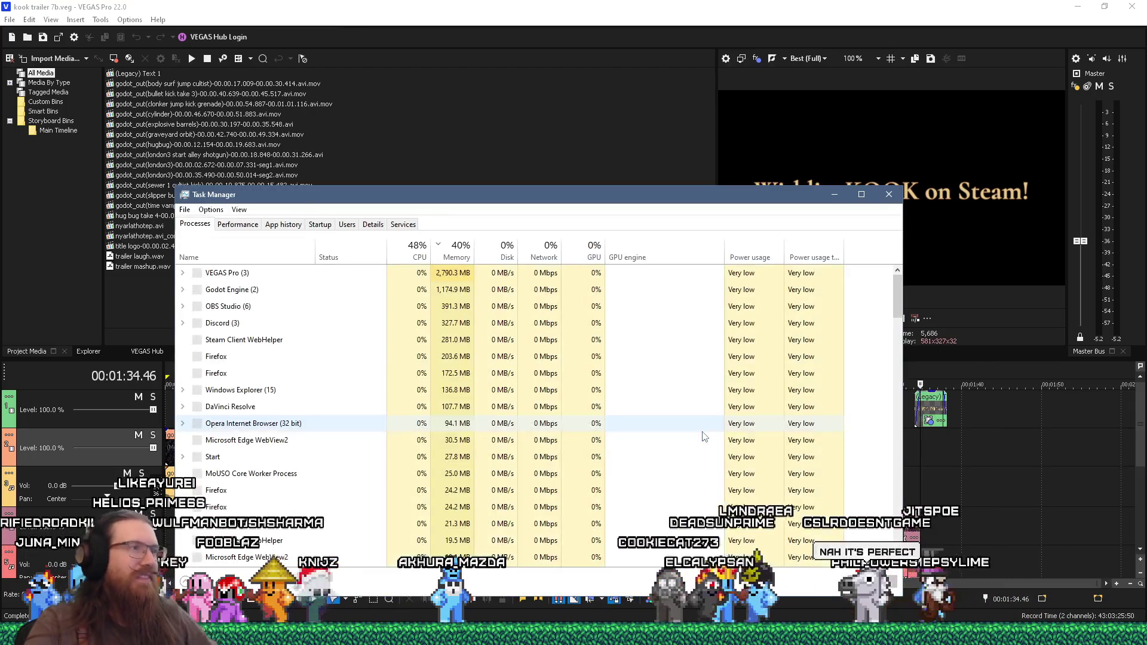
pyautogui.click(250, 227)
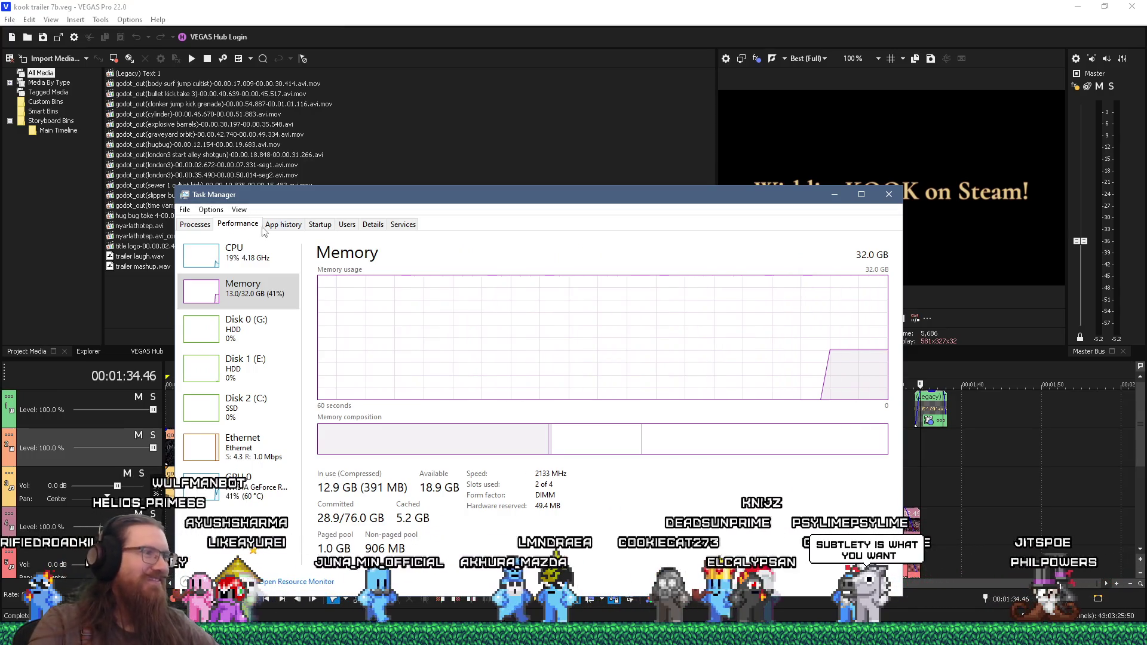
pyautogui.click(889, 195)
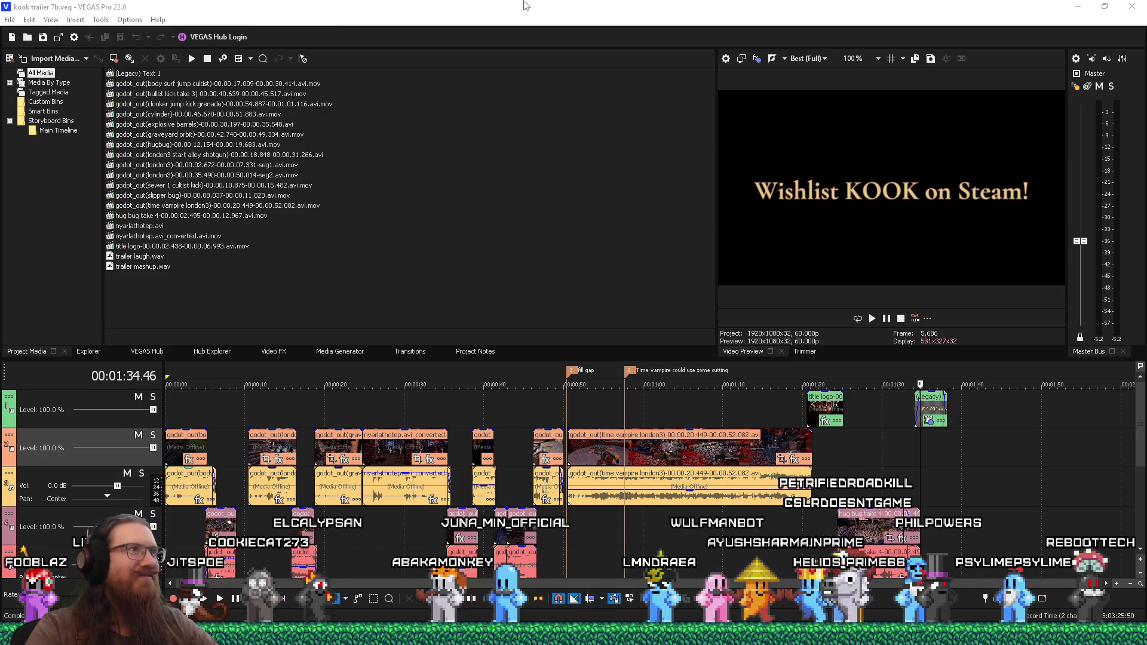
# Scrub the VEGAS timeline to 1:05, 1:31 and the (Legacy) Text 1 card, then switch to the KOOK renders folder
pyautogui.click(559, 98)
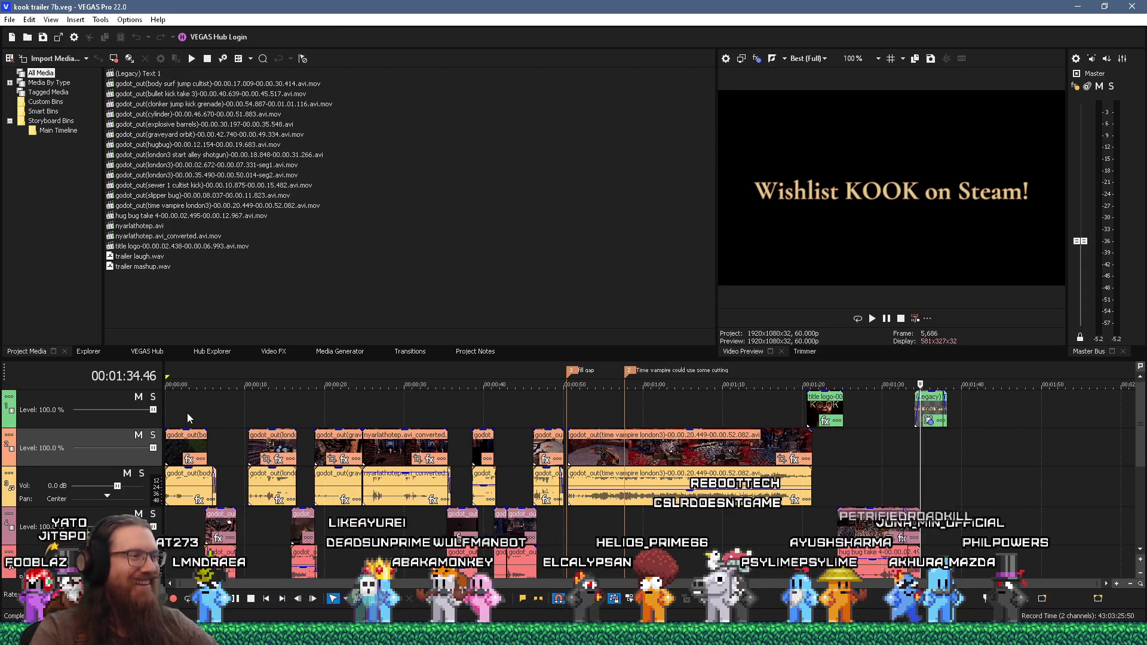
pyautogui.click(691, 410)
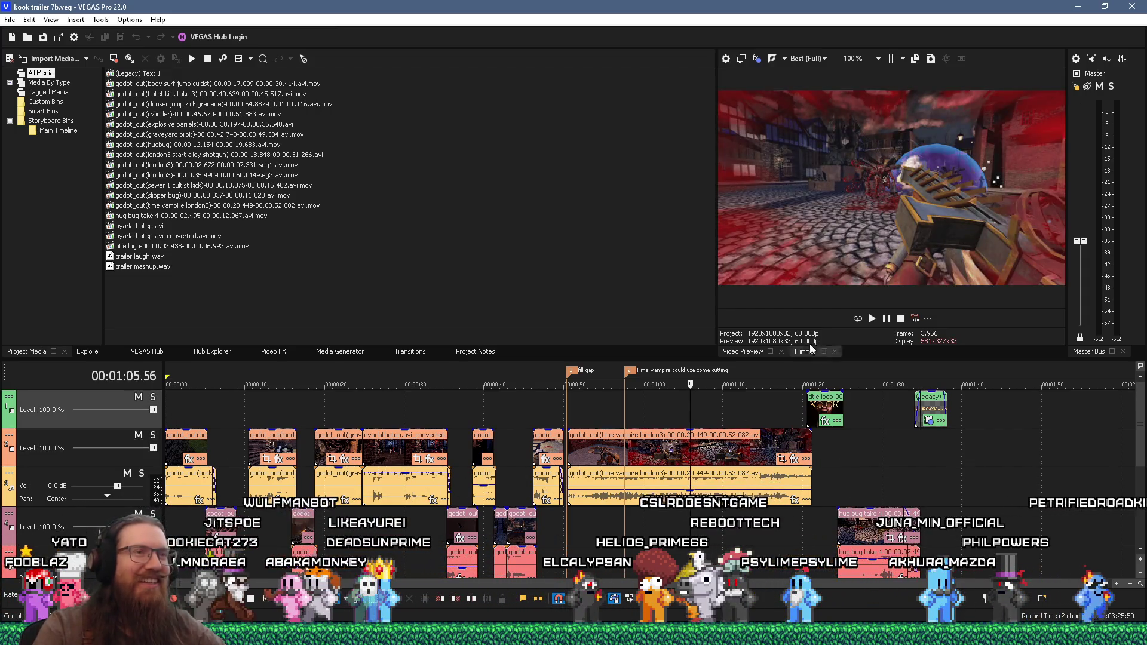
pyautogui.click(871, 457)
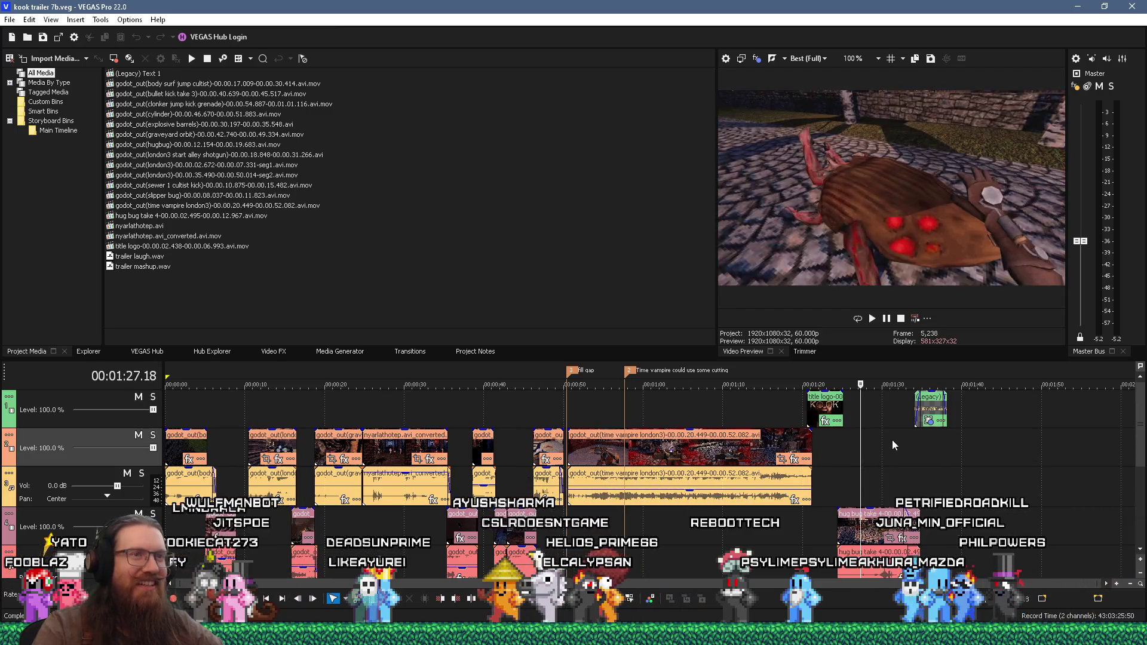
pyautogui.click(892, 442)
pyautogui.click(909, 443)
pyautogui.click(928, 409)
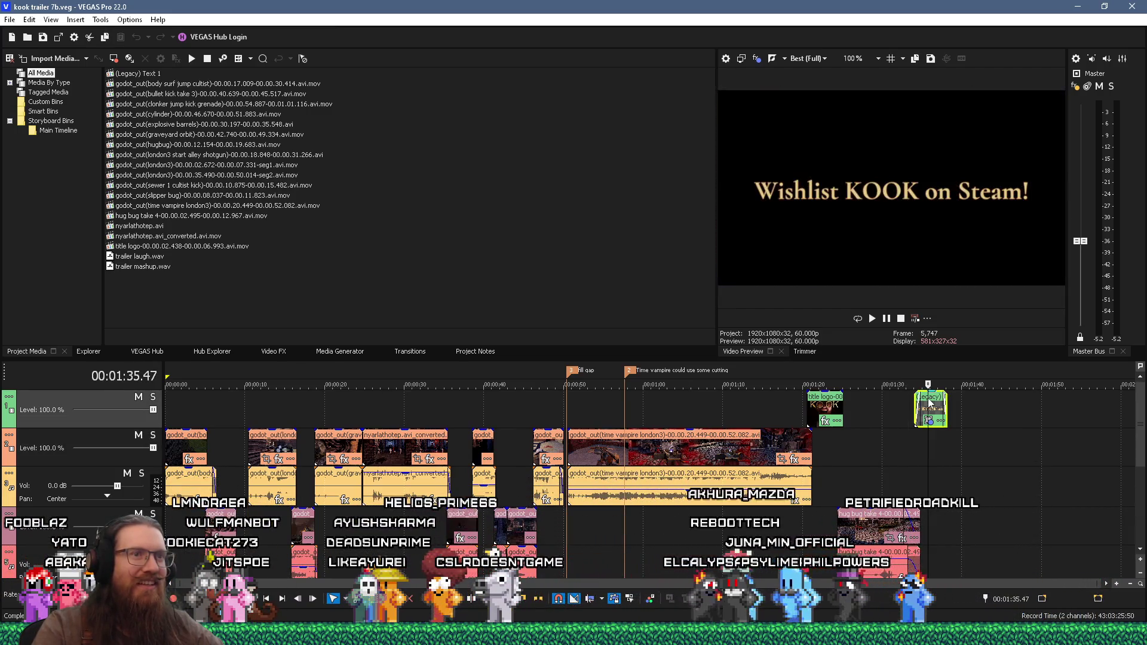
pyautogui.hotkey('alt', 'Tab')
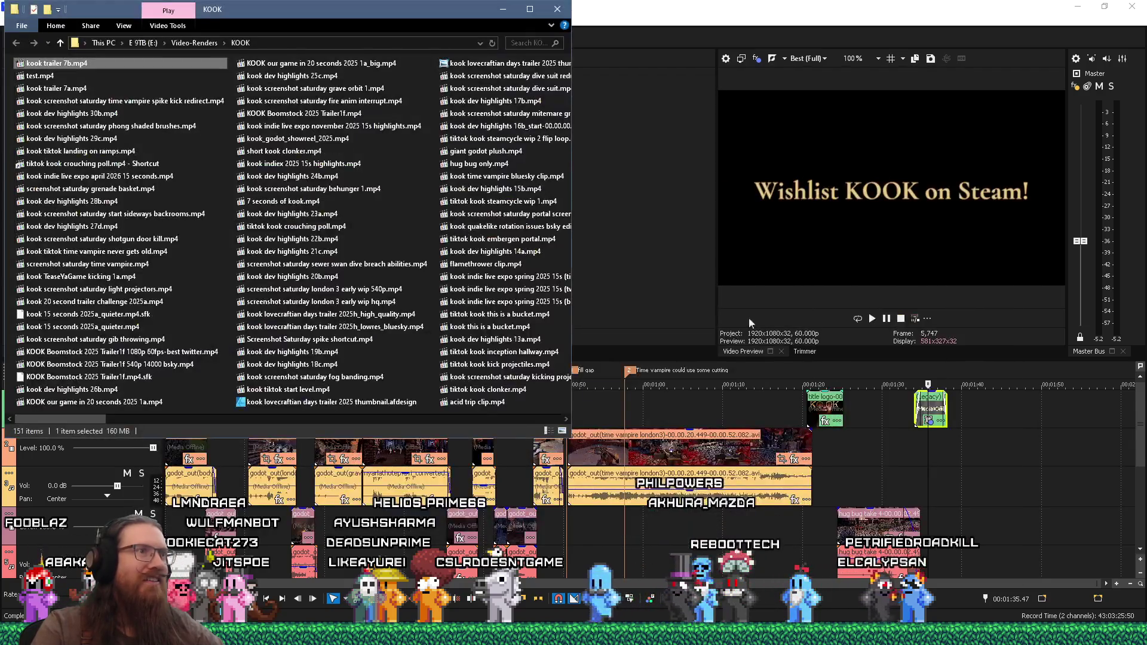
# From the kook boomstock 2025 trailer folder, preview wishlist kook on steam 3d.png and drag it into Project Media
pyautogui.rightClick(162, 634)
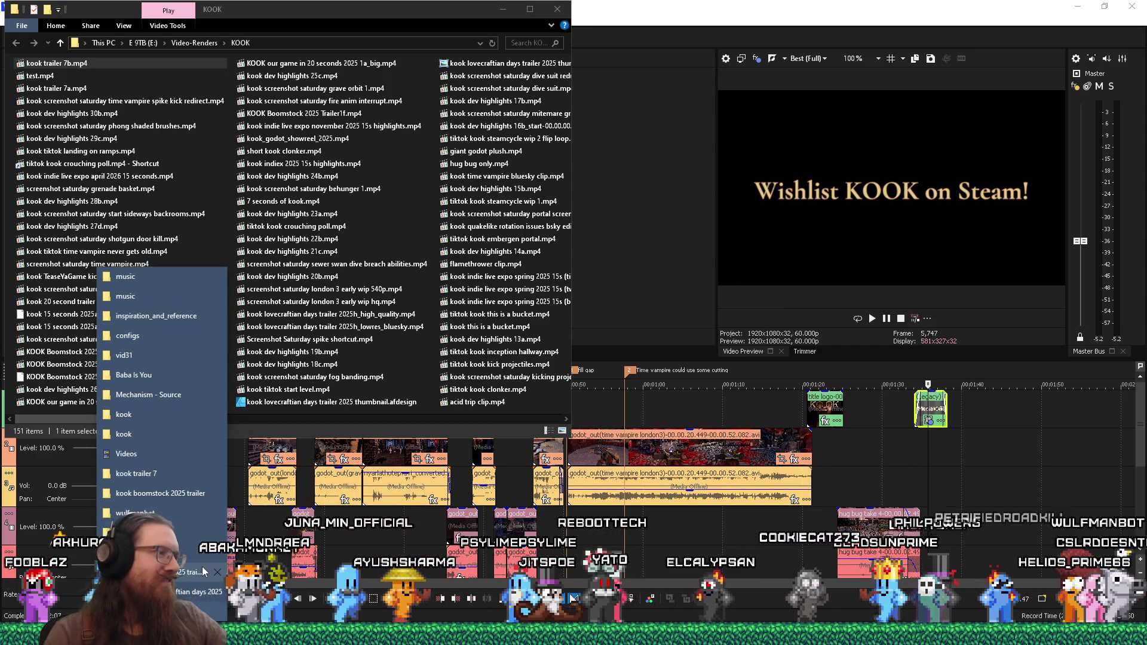
pyautogui.click(195, 571)
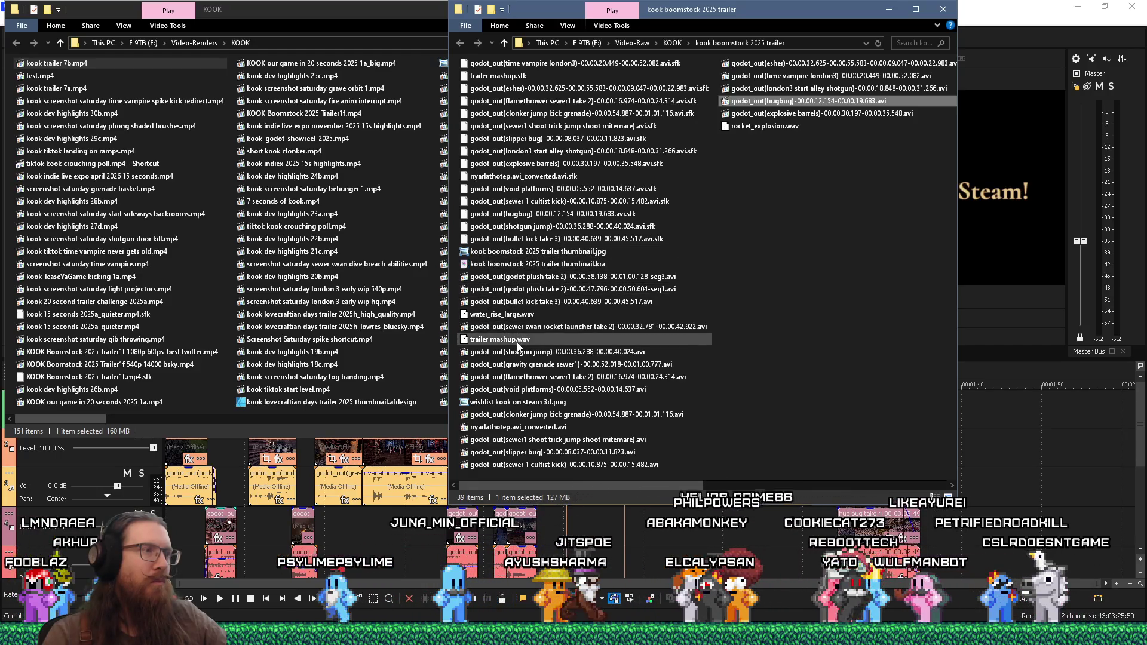
pyautogui.doubleClick(536, 404)
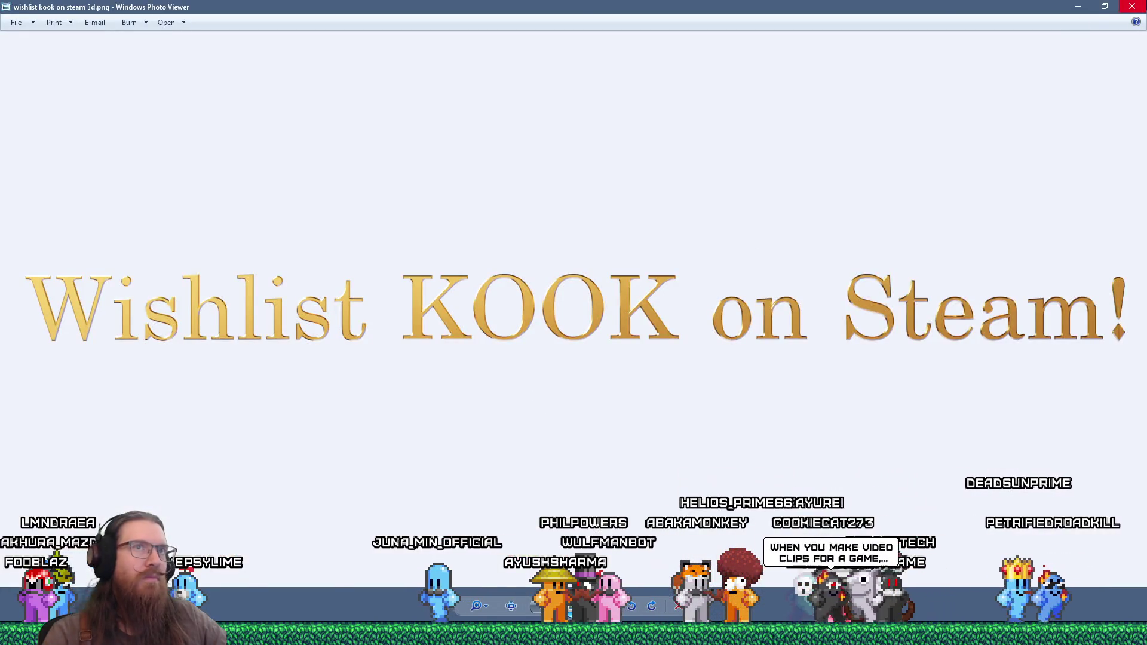
pyautogui.press('Escape')
pyautogui.moveTo(1000, 426); pyautogui.dragTo(998, 433)
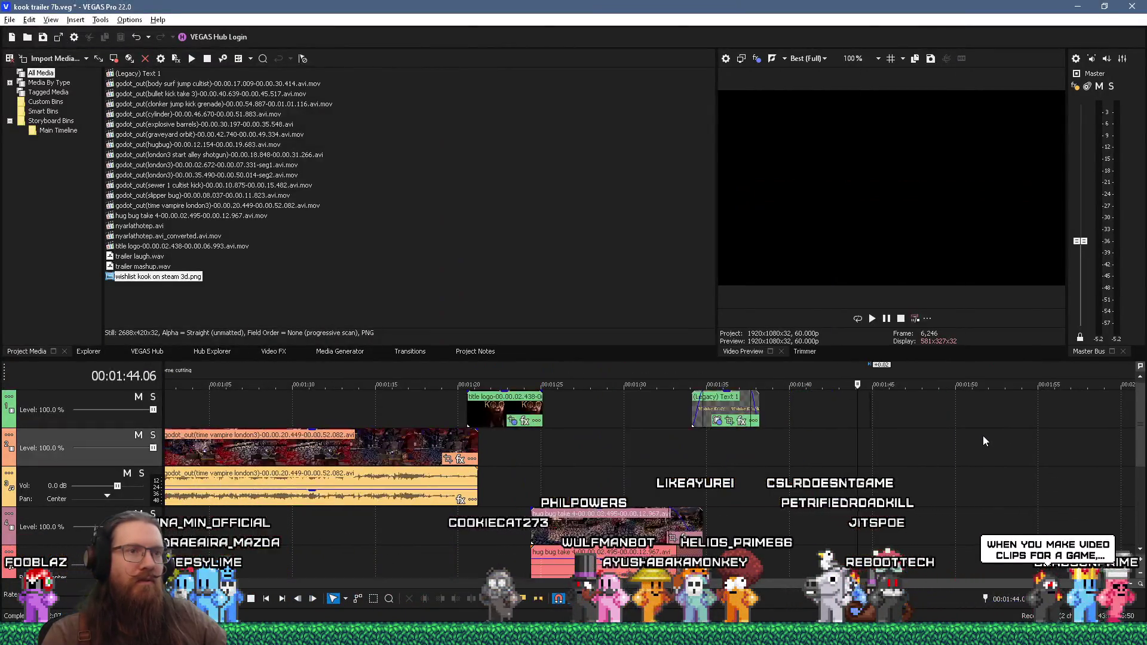
# Extend the wishlist image clip earlier, give it a fade-in, and delete the old (Legacy) Text 1 card
pyautogui.scroll(2, 985, 441)
pyautogui.moveTo(785, 414); pyautogui.dragTo(722, 419)
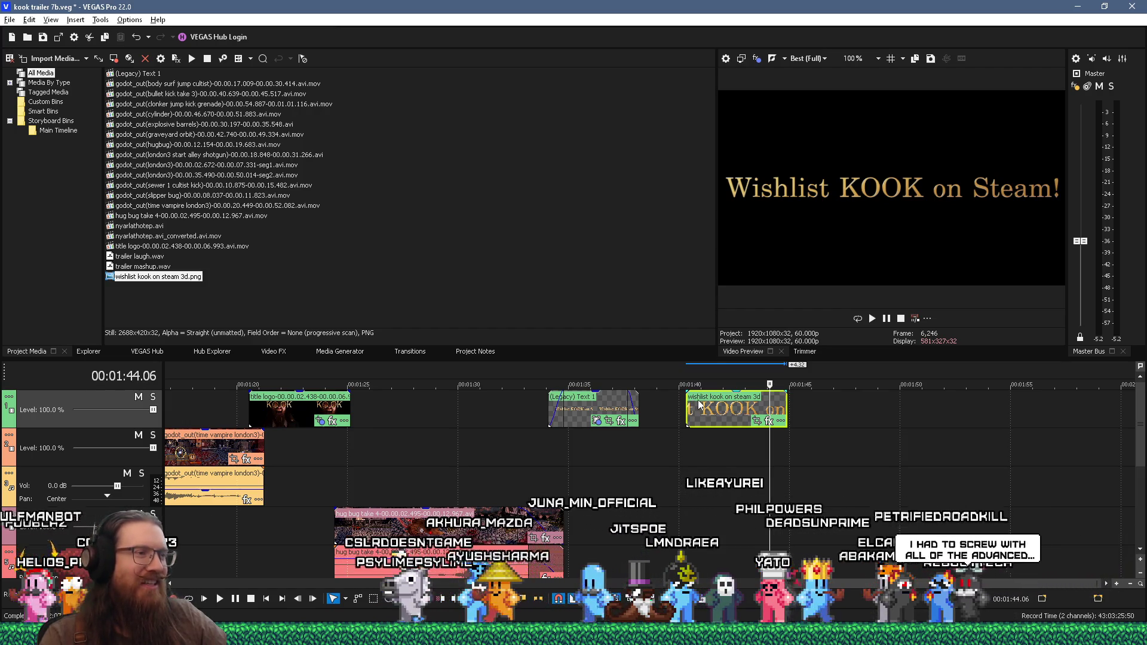
pyautogui.moveTo(684, 393)
pyautogui.mouseDown()
pyautogui.moveTo(724, 396)
pyautogui.moveTo(623, 451)
pyautogui.moveTo(607, 446)
pyautogui.mouseUp()
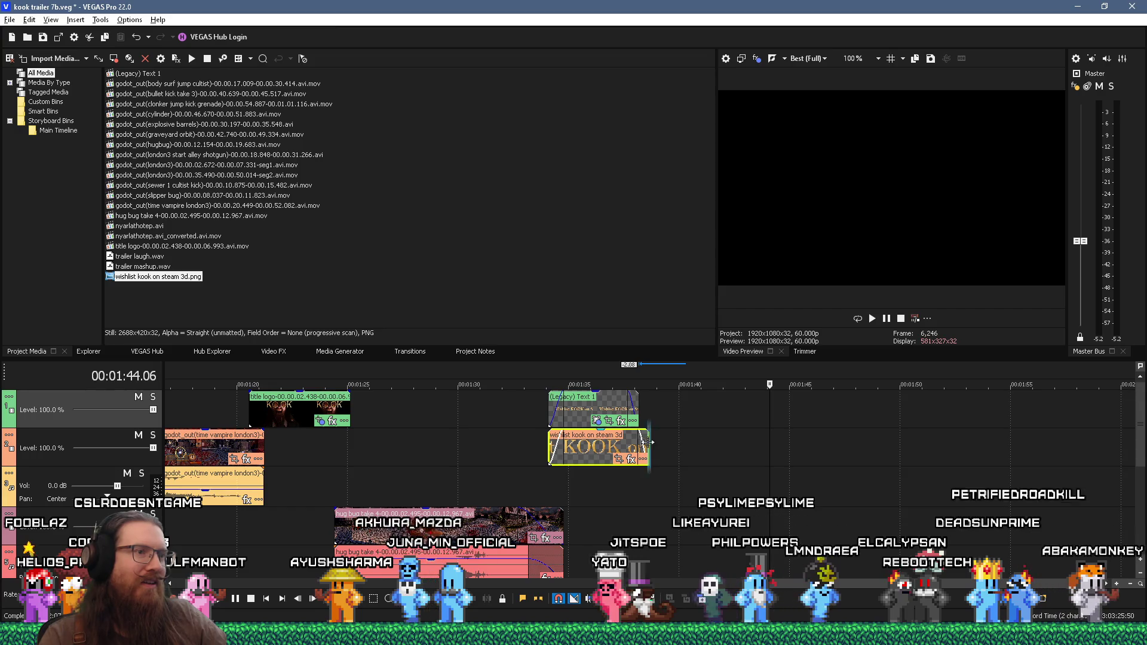
pyautogui.click(599, 405)
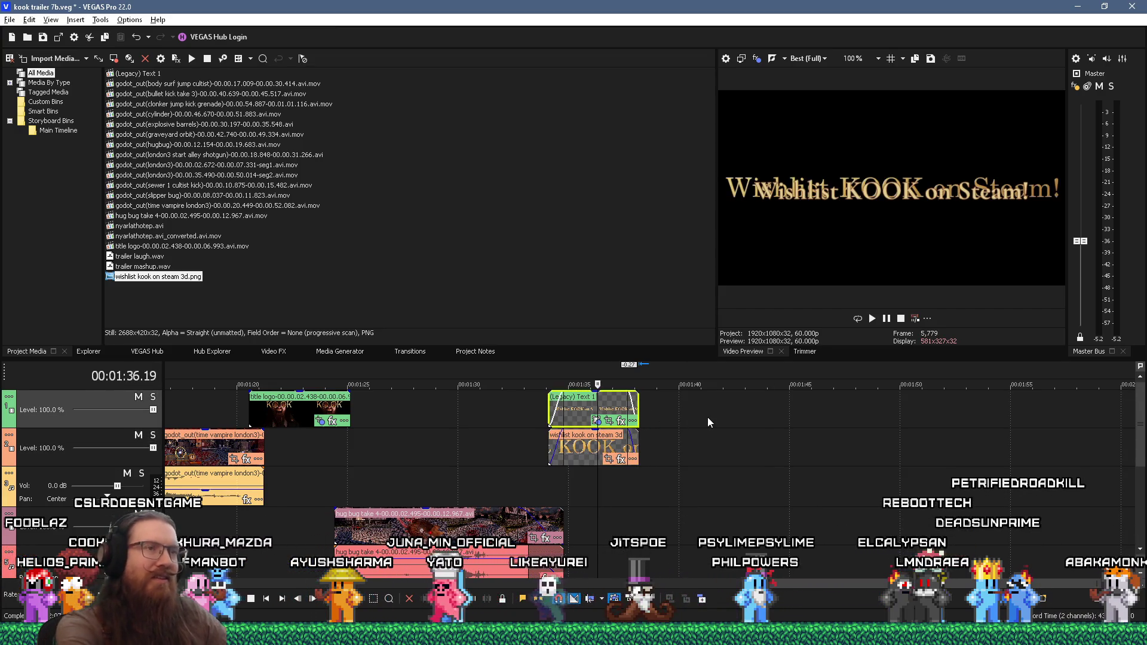
pyautogui.press('Delete')
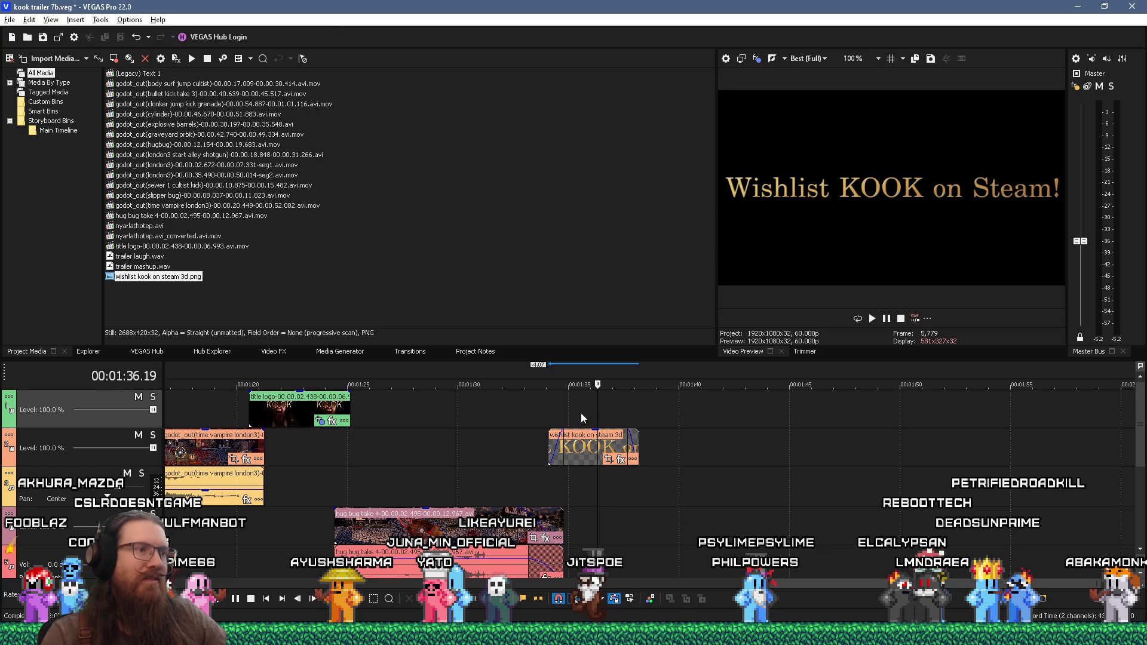
# Preview the lead-in from 1:30.04 and slide the wishlist end card slightly earlier
pyautogui.click(532, 416)
pyautogui.press('space')
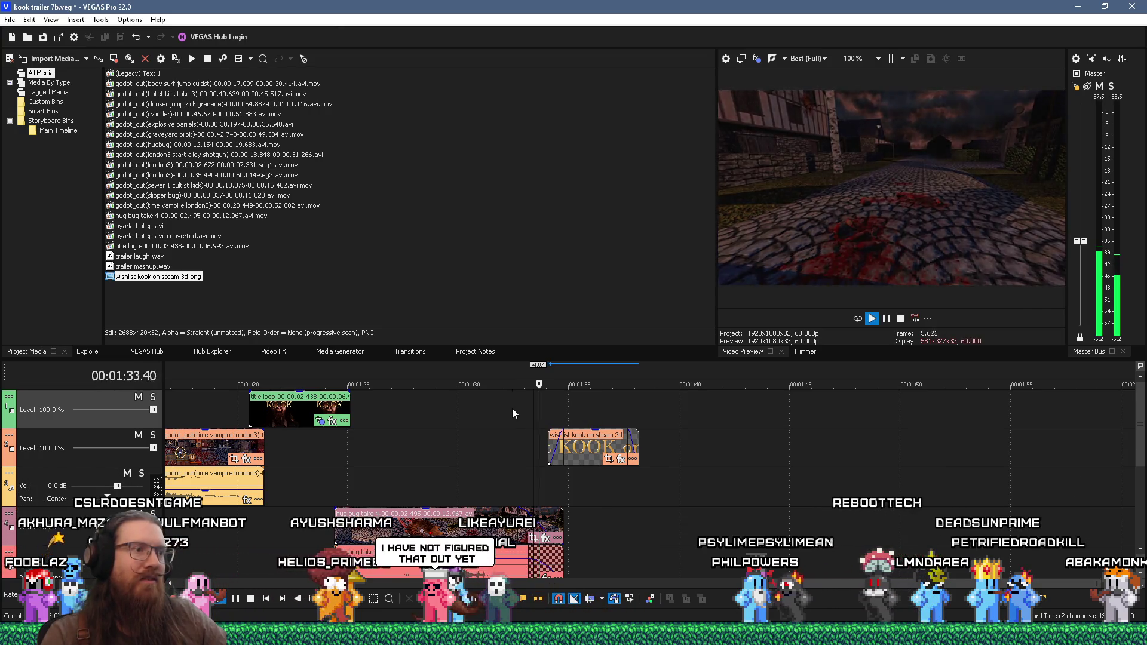
pyautogui.press('space')
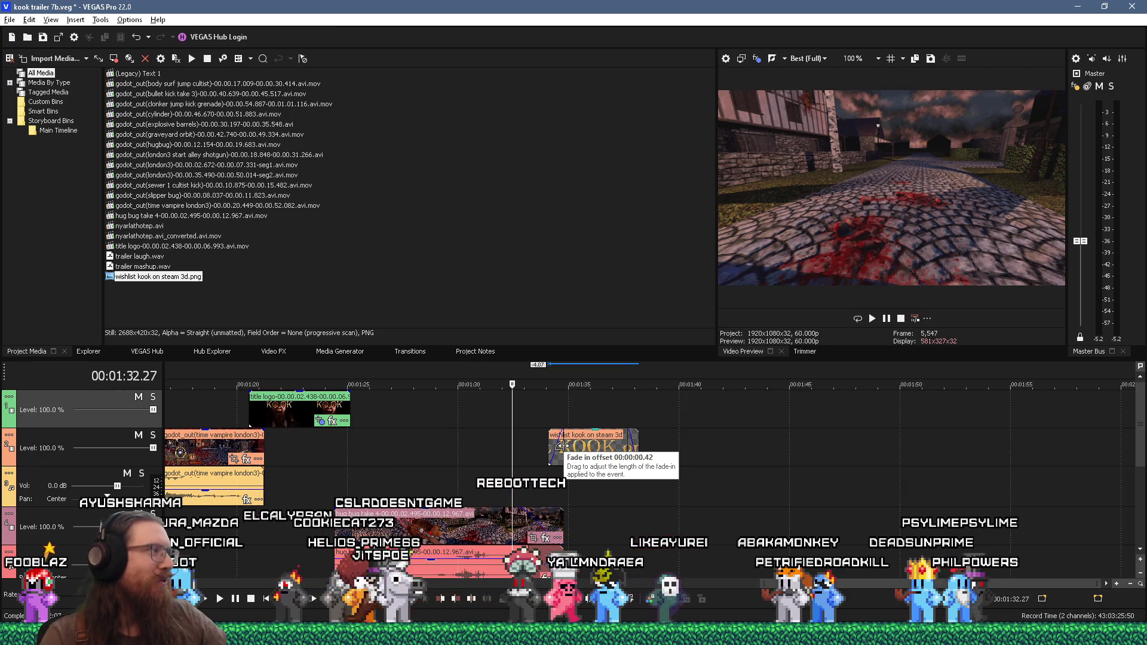
pyautogui.click(562, 445)
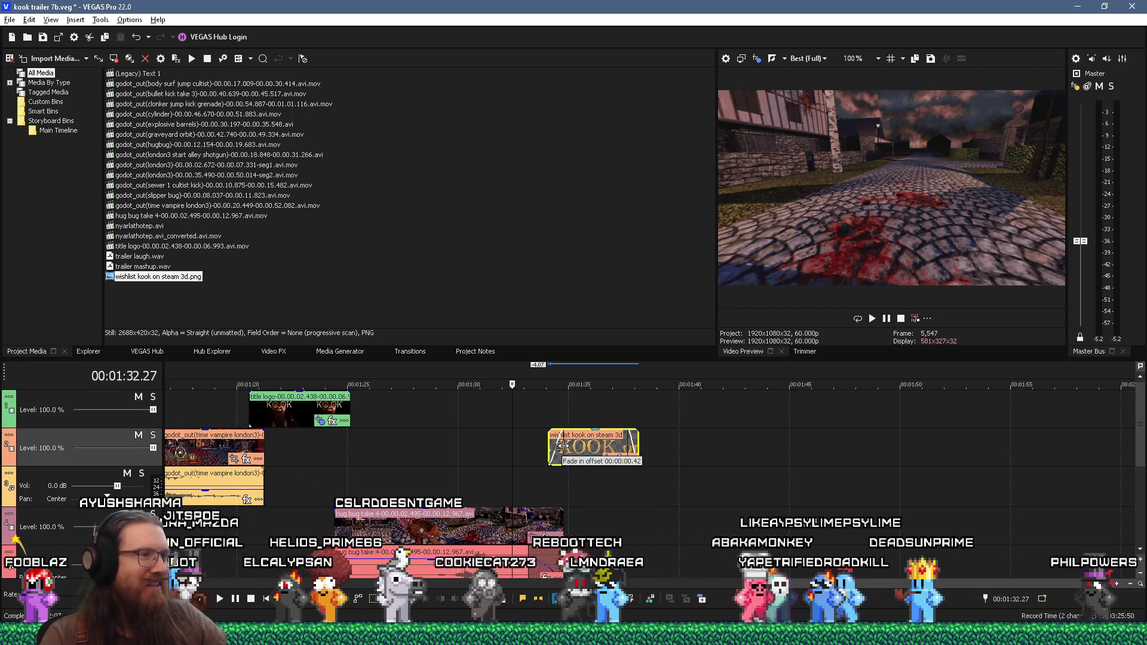
pyautogui.click(463, 460)
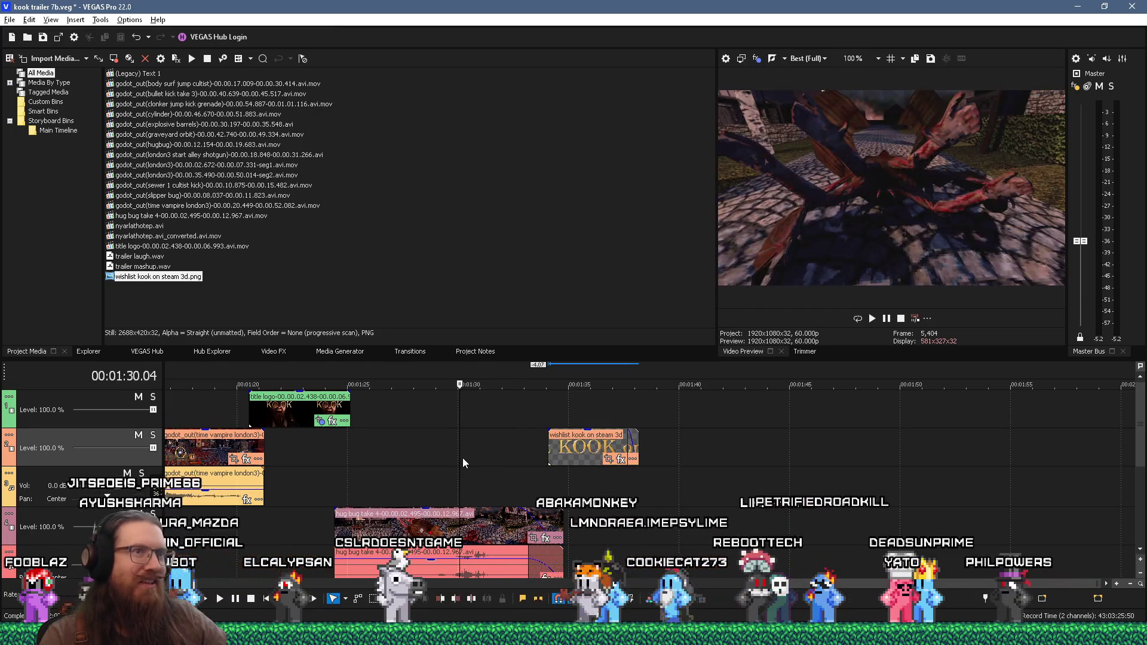
pyautogui.press('space')
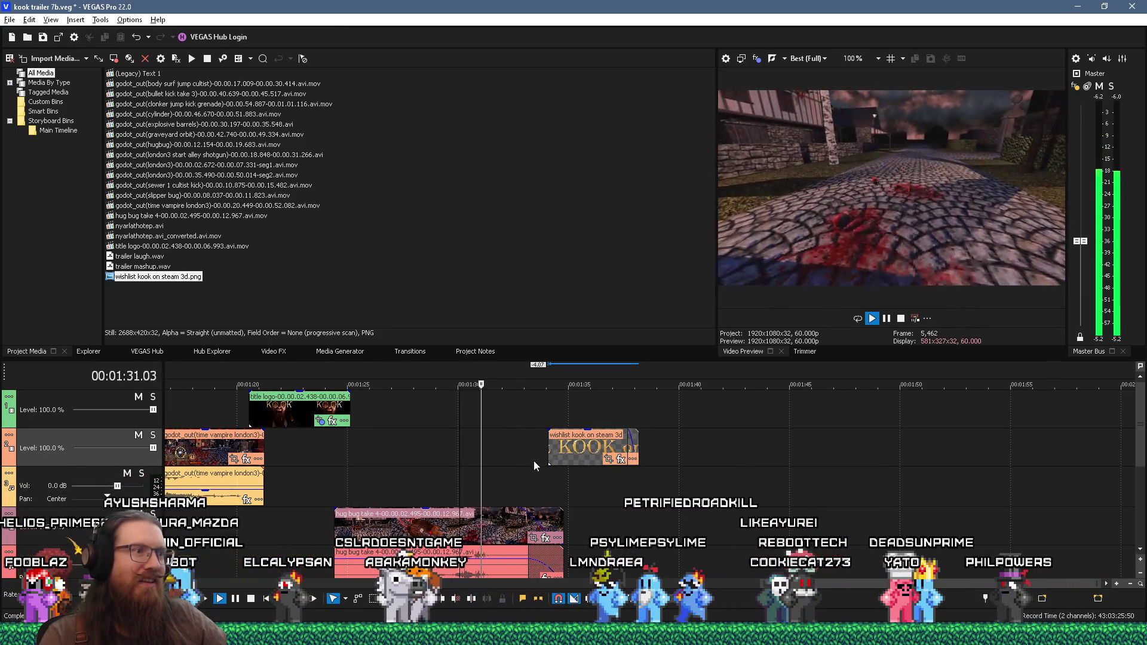
pyautogui.press('space')
pyautogui.moveTo(570, 449); pyautogui.dragTo(560, 450)
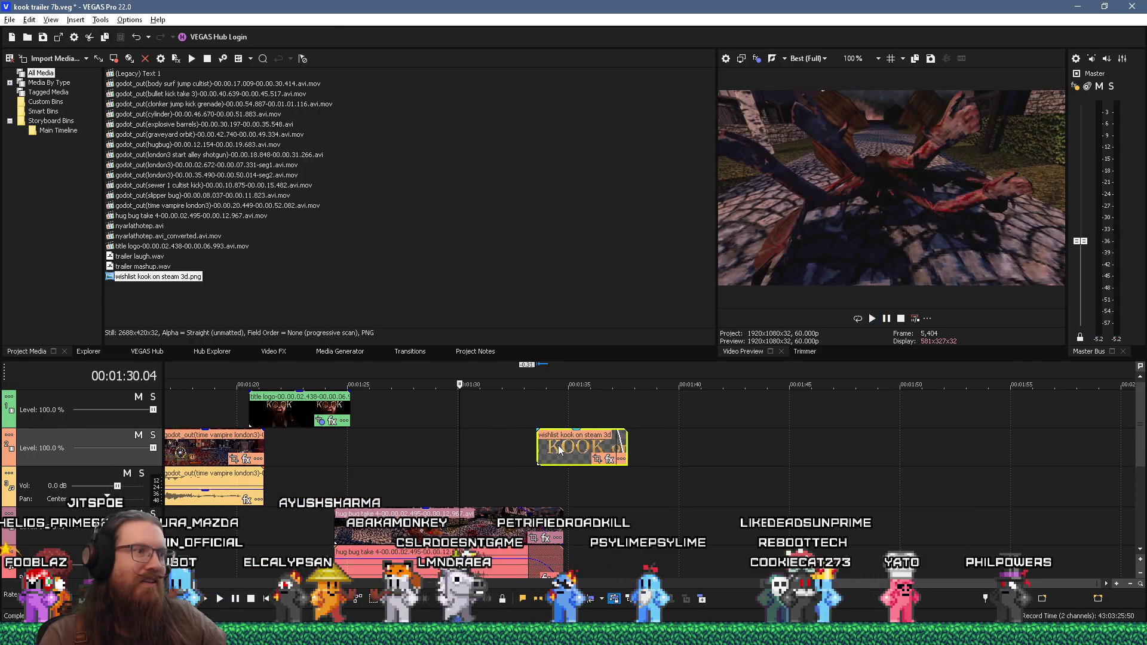
pyautogui.click(522, 449)
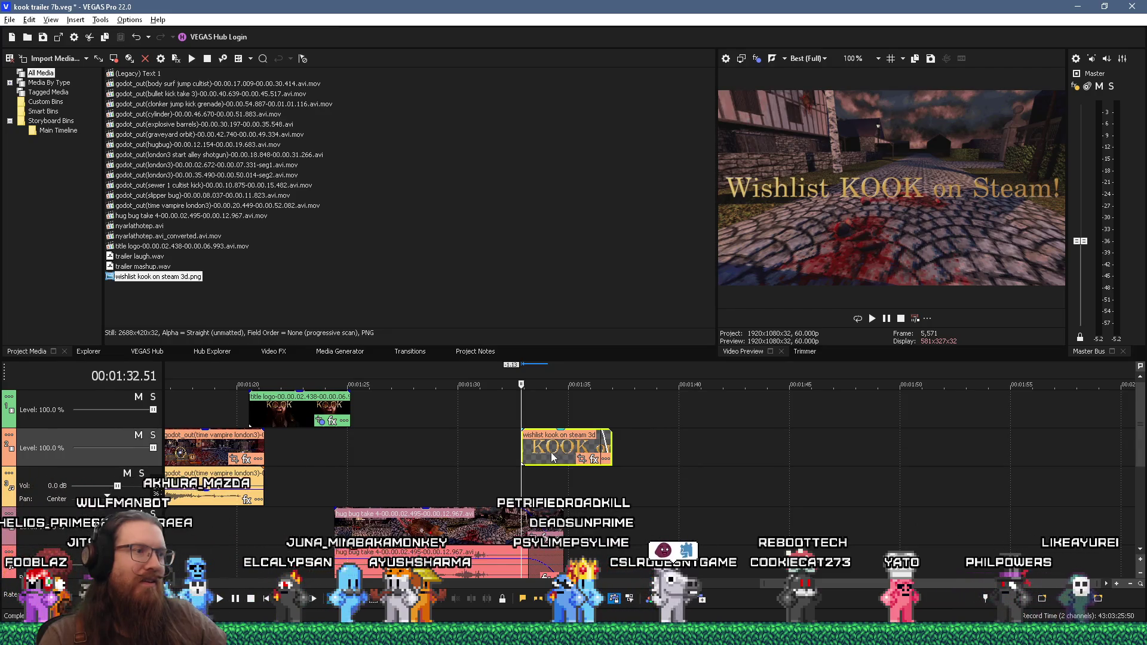
pyautogui.click(535, 465)
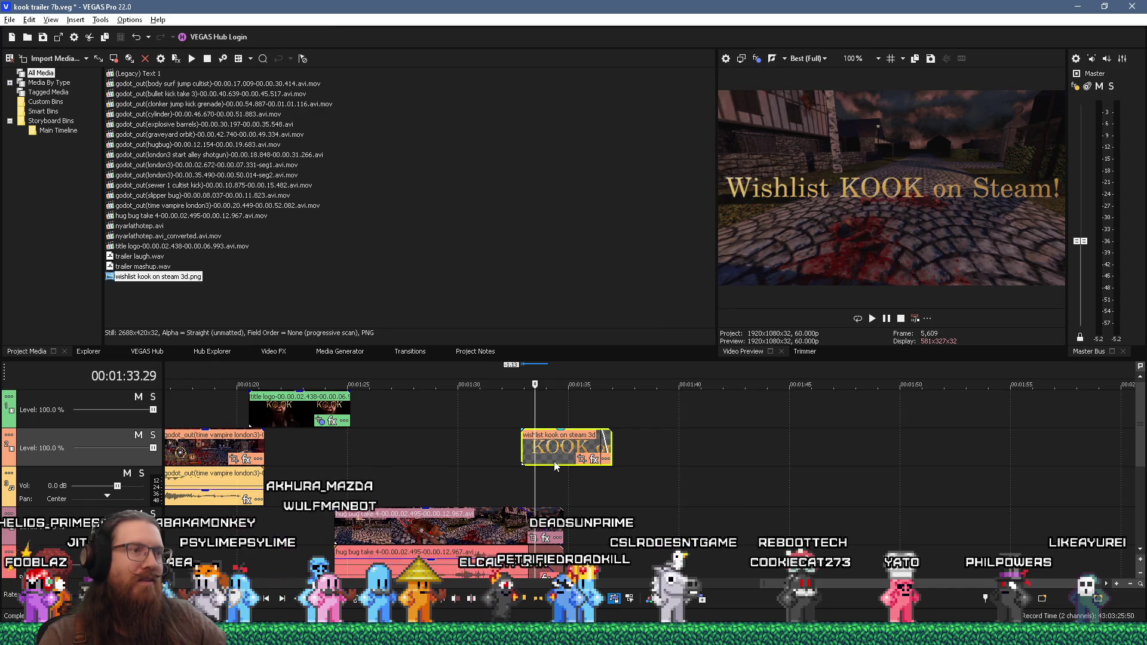
pyautogui.hotkey('alt', 'Tab')
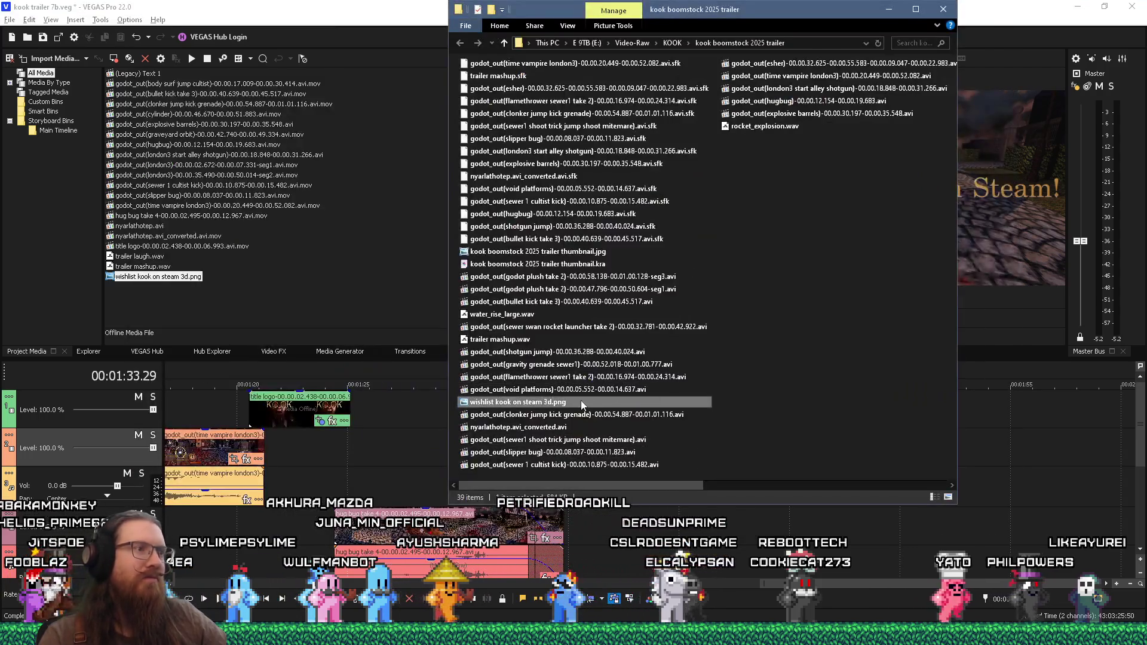
pyautogui.rightClick(580, 400)
pyautogui.click(603, 508)
pyautogui.click(664, 340)
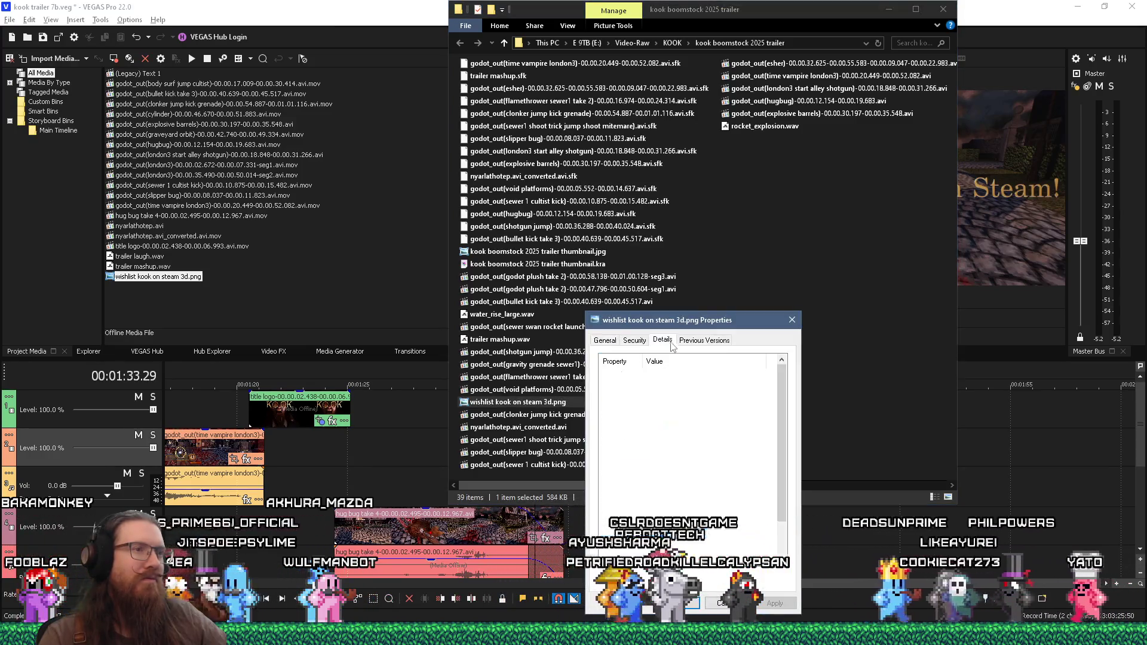
pyautogui.click(792, 320)
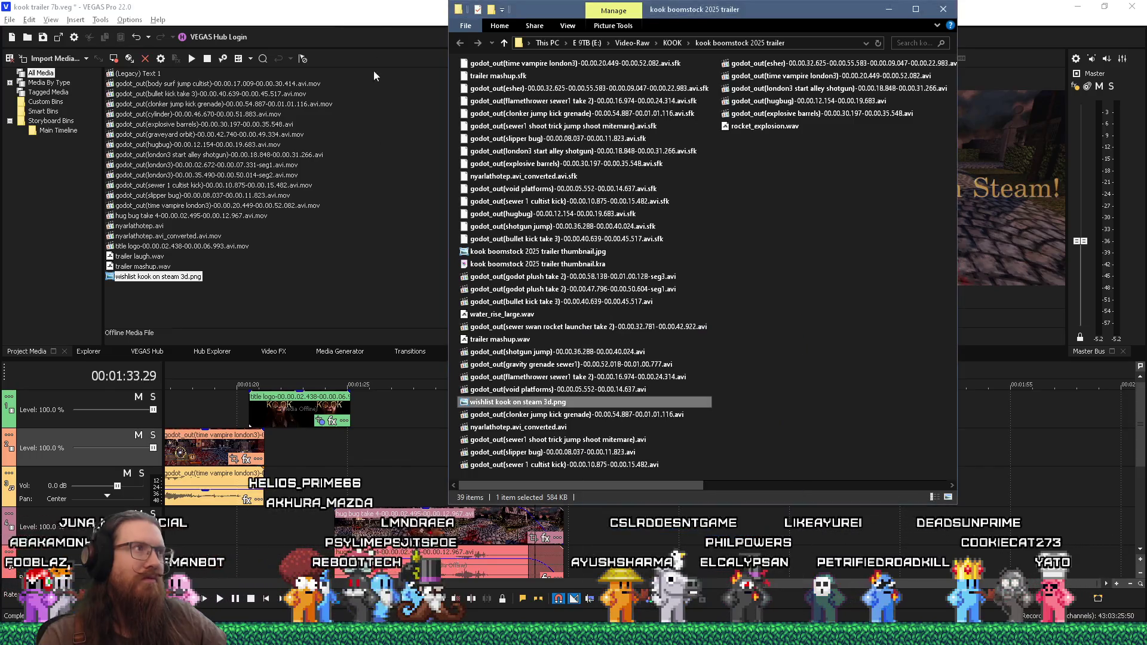
pyautogui.click(434, 158)
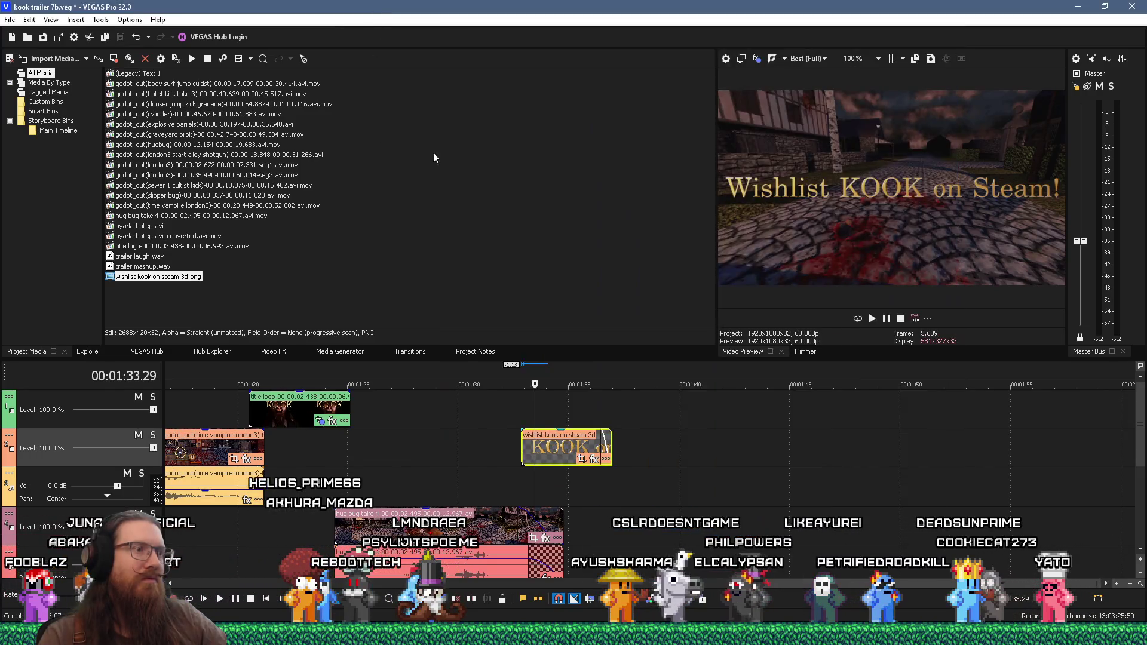
# Crop in the wishlist end card's Pan/Crop frame so the gold text fills more of the frame
pyautogui.click(524, 448)
pyautogui.click(592, 459)
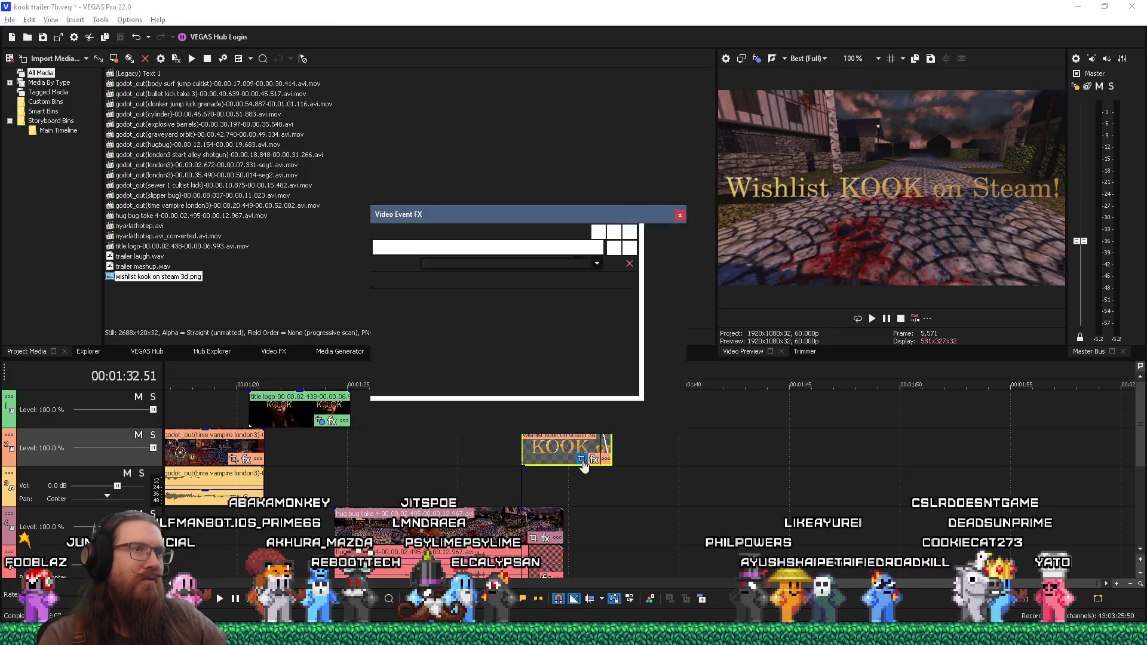
pyautogui.scroll(-2, 811, 401)
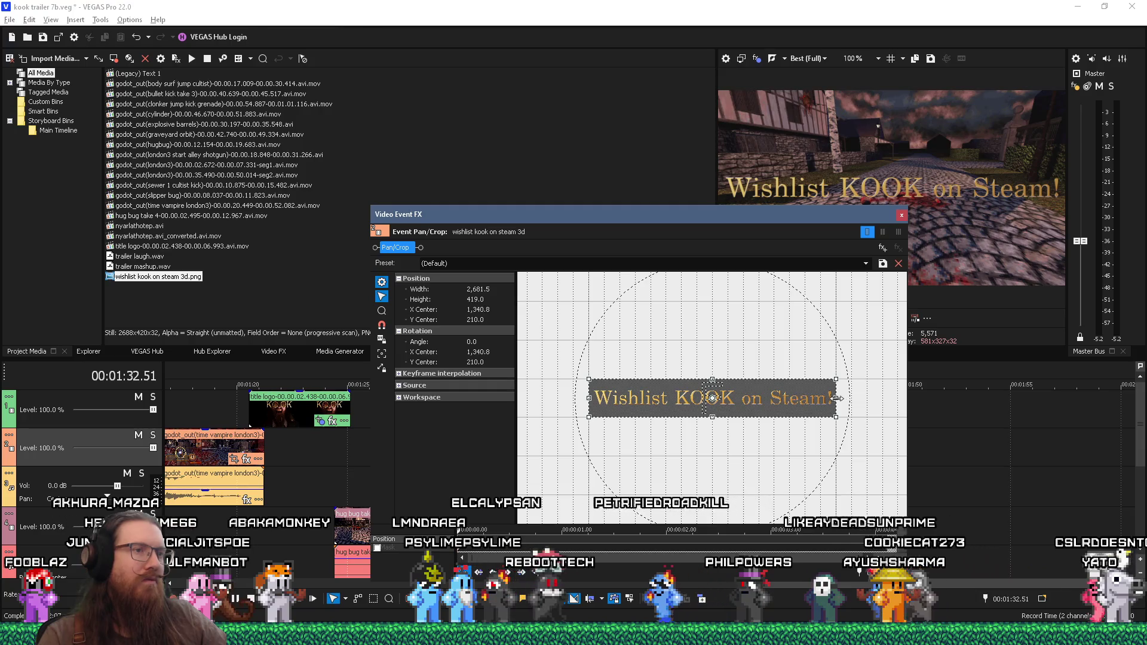
pyautogui.moveTo(839, 399); pyautogui.dragTo(829, 398)
pyautogui.hotkey('ctrl', 'z')
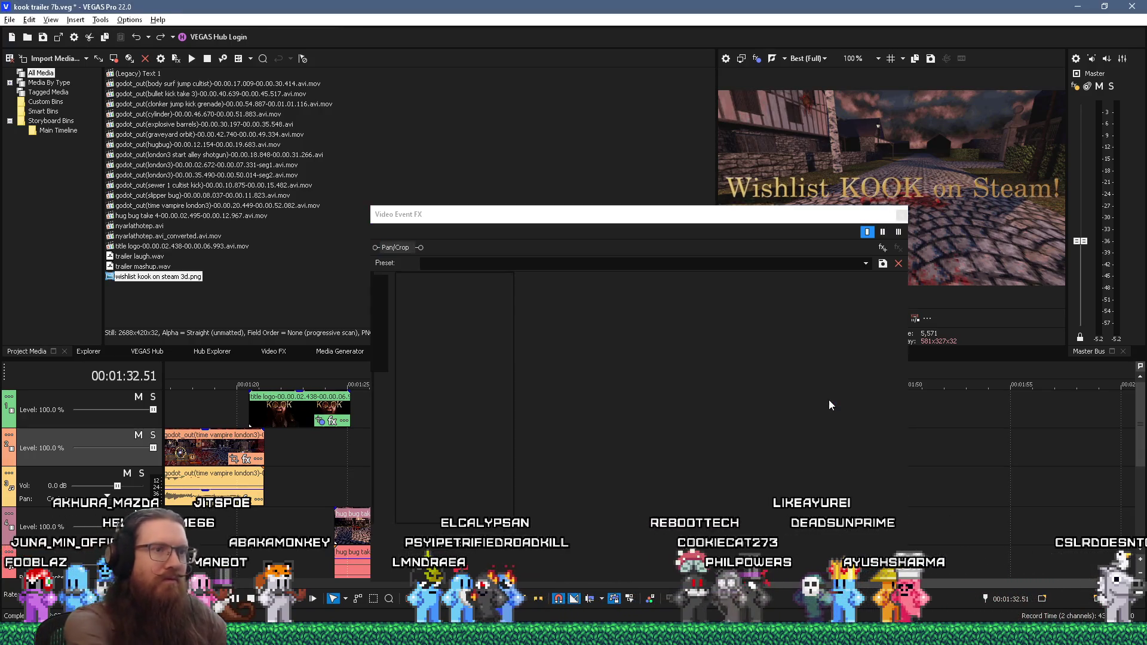
pyautogui.moveTo(832, 399); pyautogui.dragTo(798, 402)
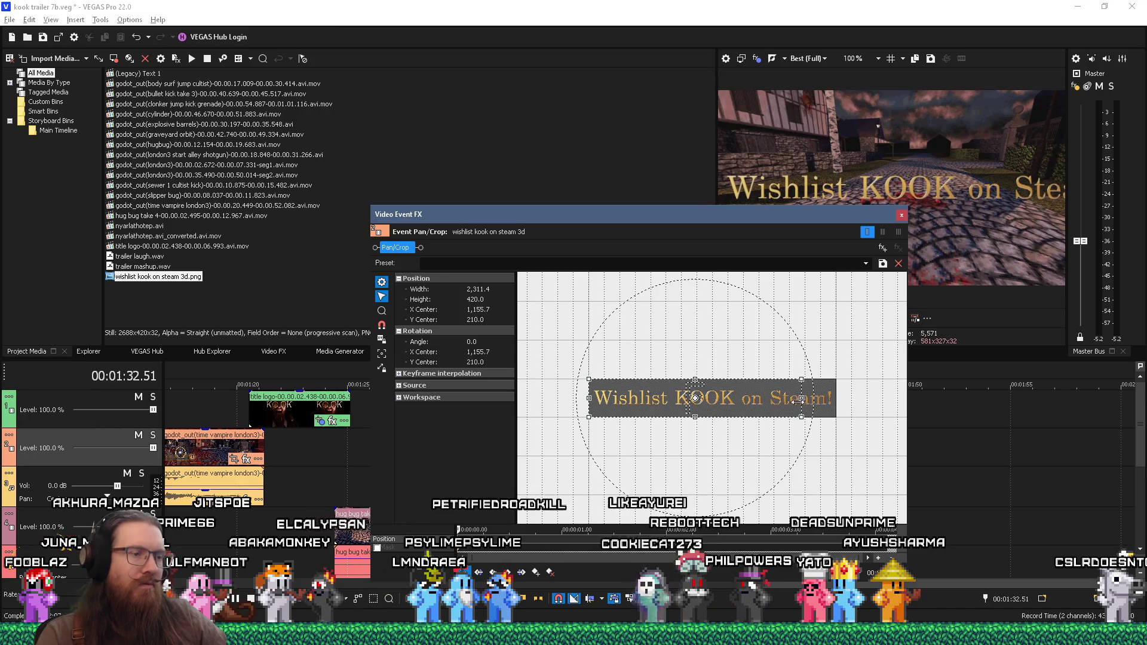
pyautogui.hotkey('ctrl', 'z')
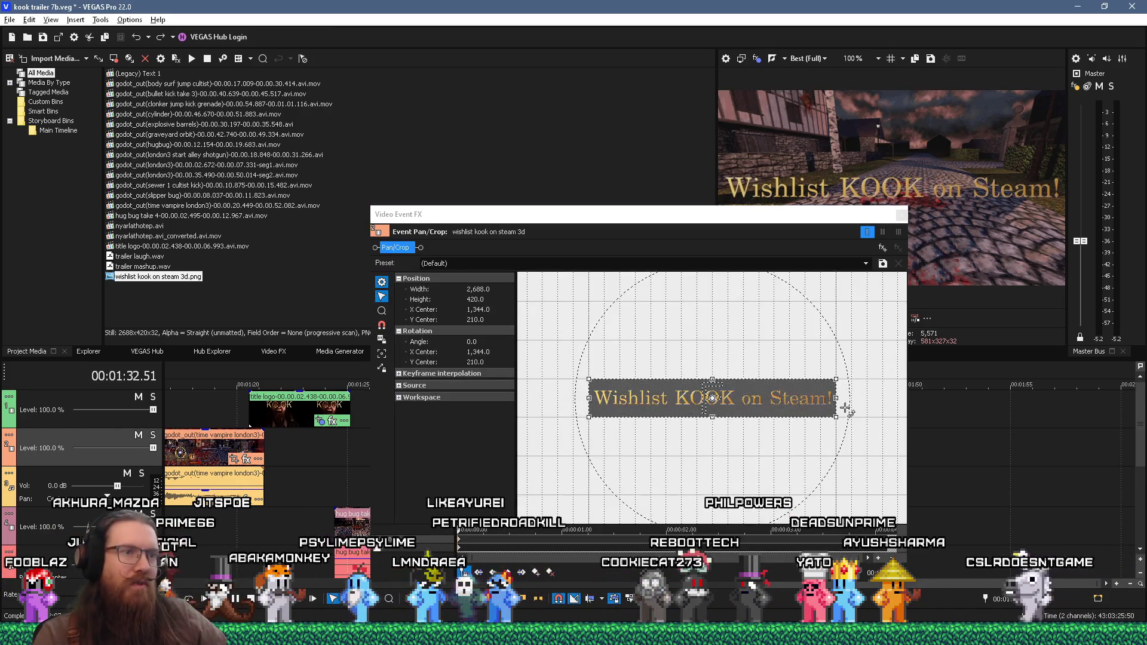
pyautogui.moveTo(838, 399); pyautogui.dragTo(778, 402)
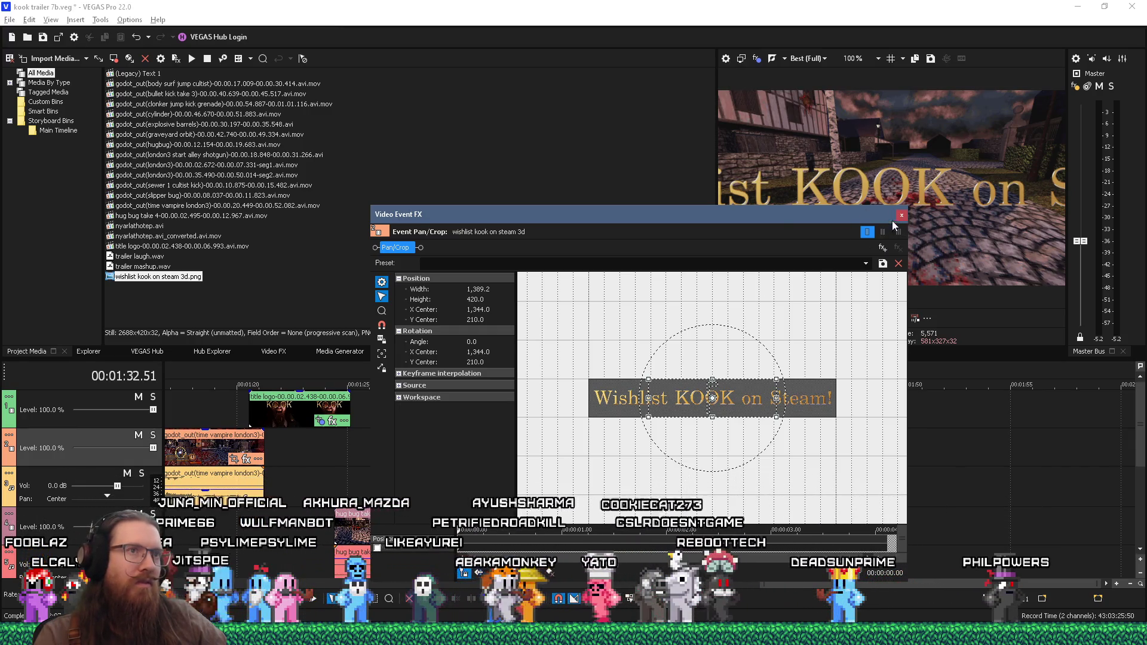
pyautogui.click(901, 215)
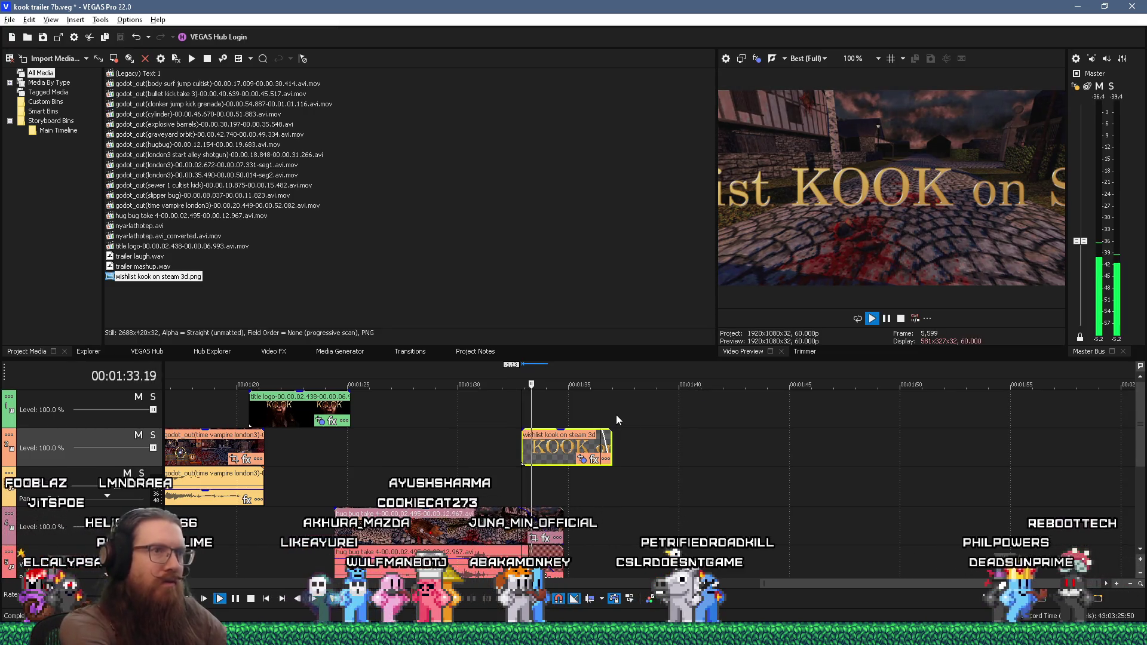
# Fine-tune the Pan/Crop frame width to 1389.2, inspect the first keyframe, and play the end card
pyautogui.click(594, 459)
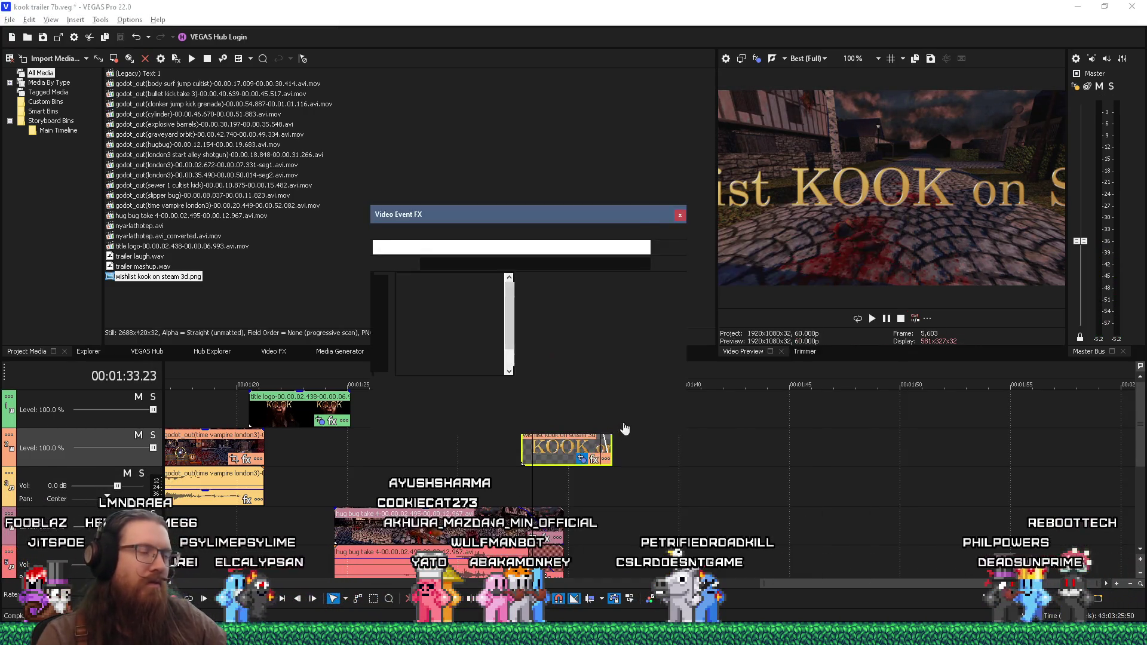
pyautogui.scroll(-3, 681, 441)
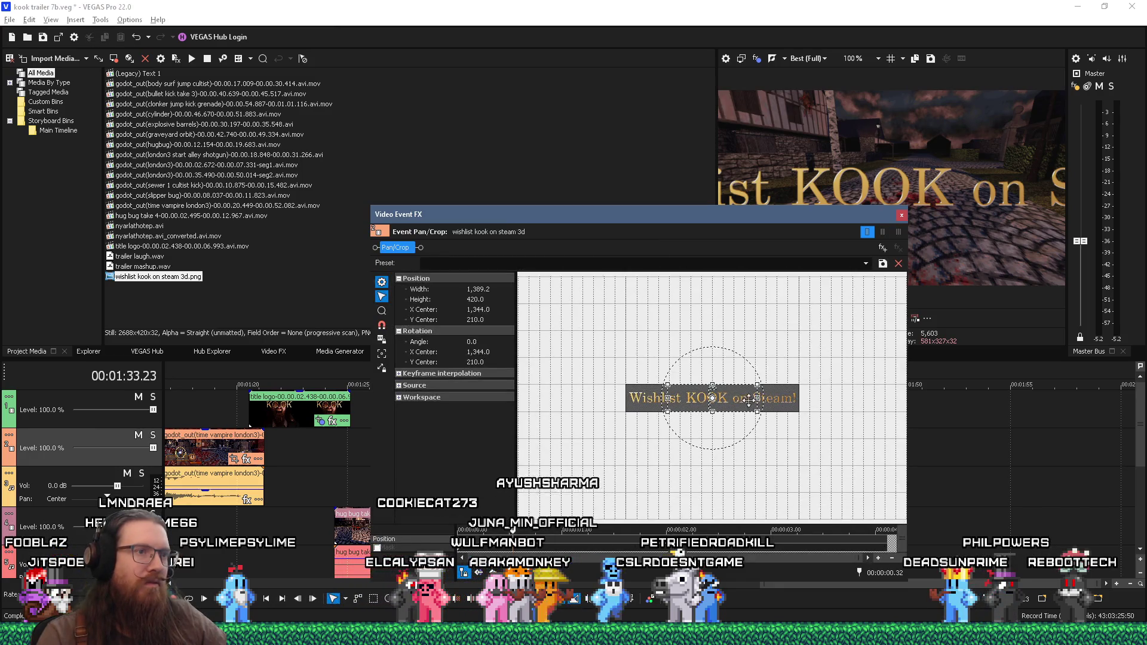
pyautogui.moveTo(837, 402); pyautogui.dragTo(812, 412)
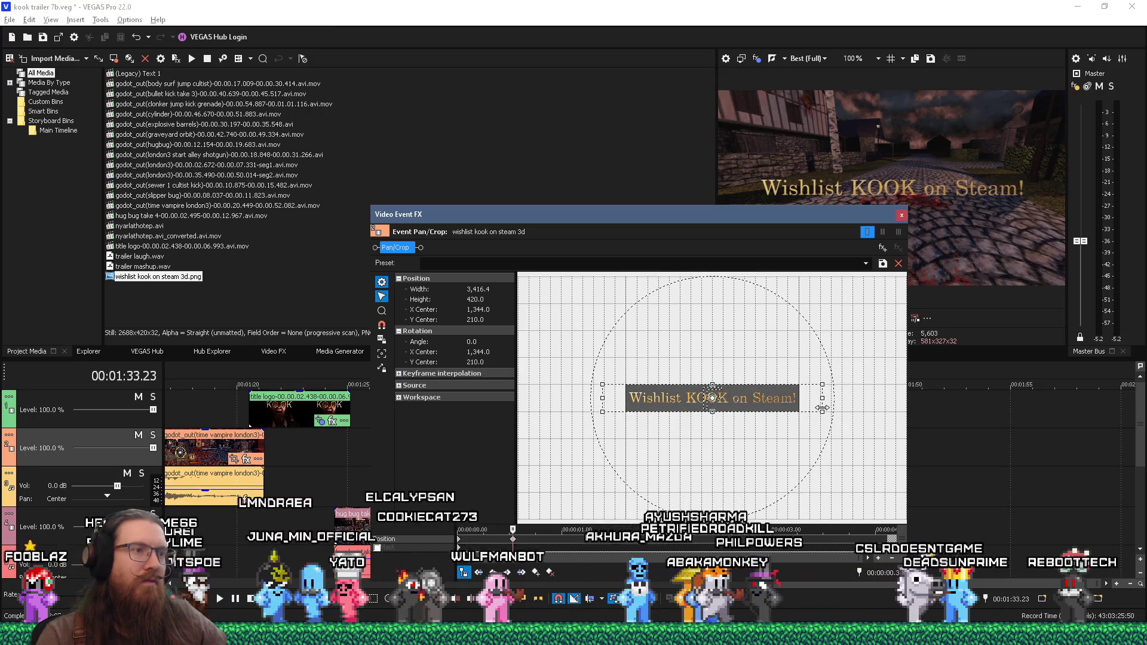
pyautogui.click(459, 539)
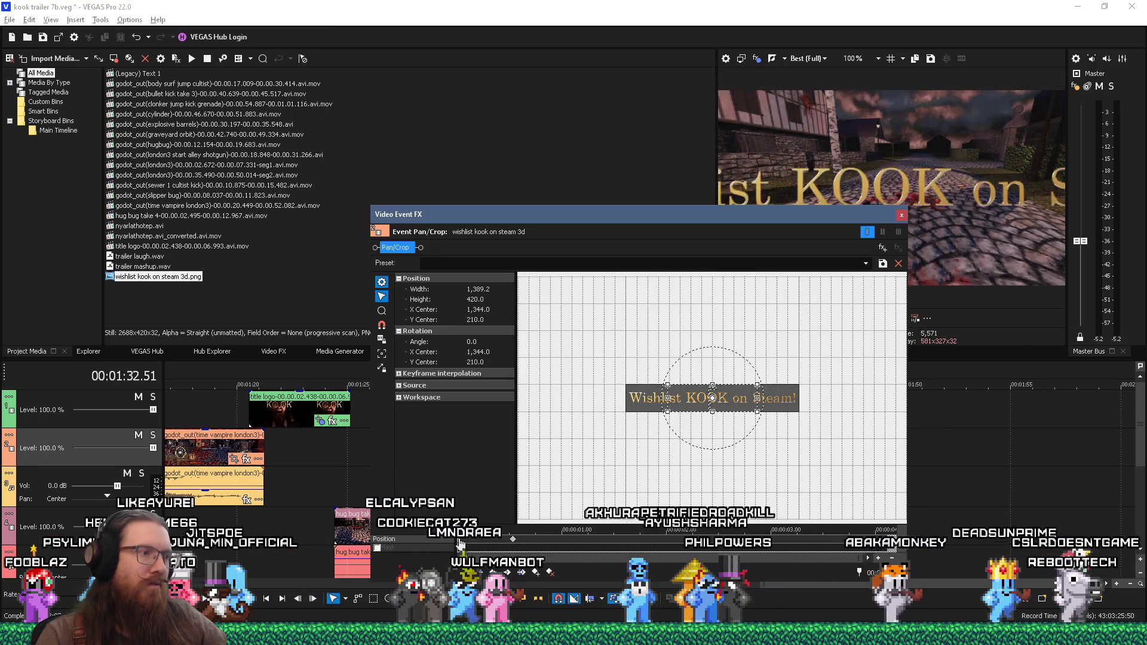
pyautogui.rightClick(459, 539)
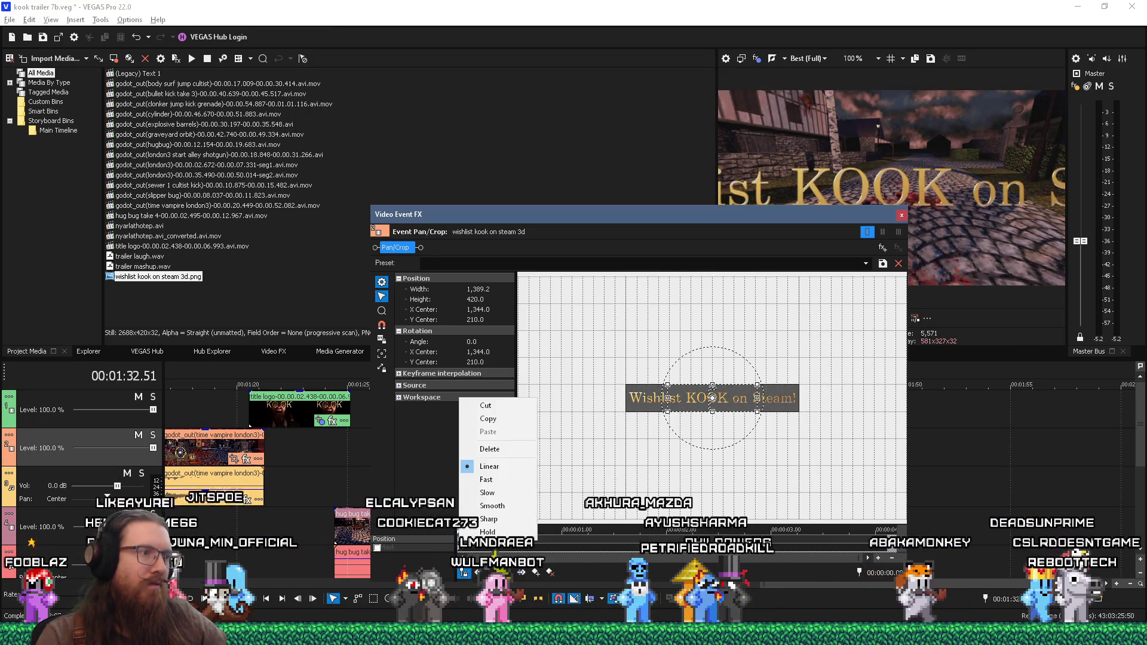
pyautogui.click(518, 484)
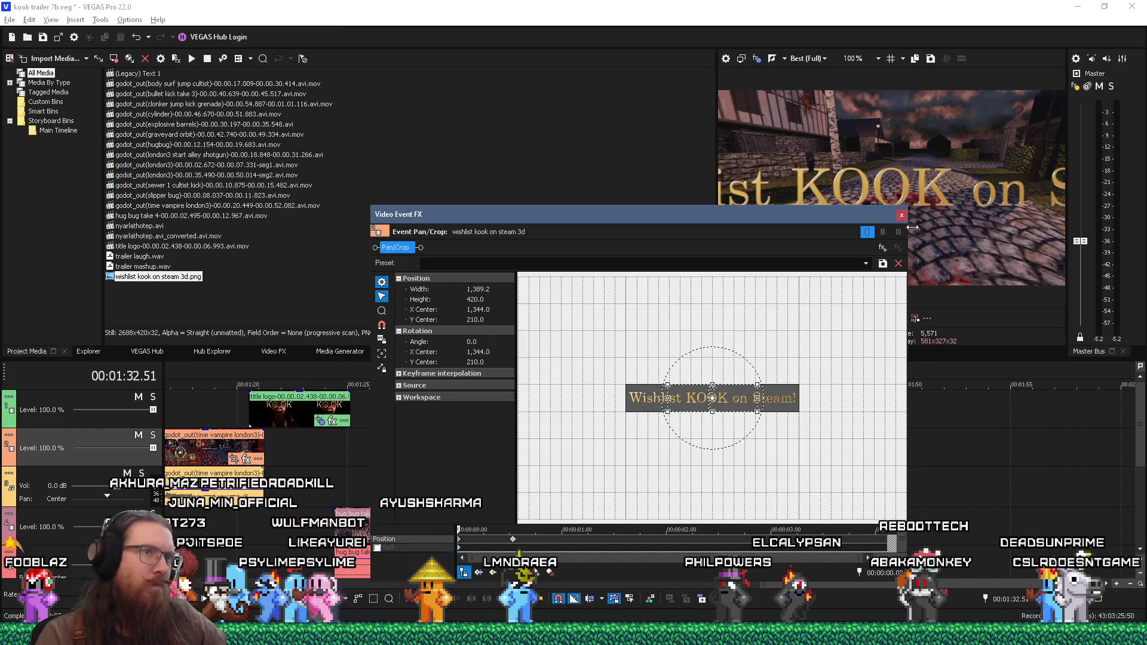
pyautogui.click(901, 216)
pyautogui.press('space')
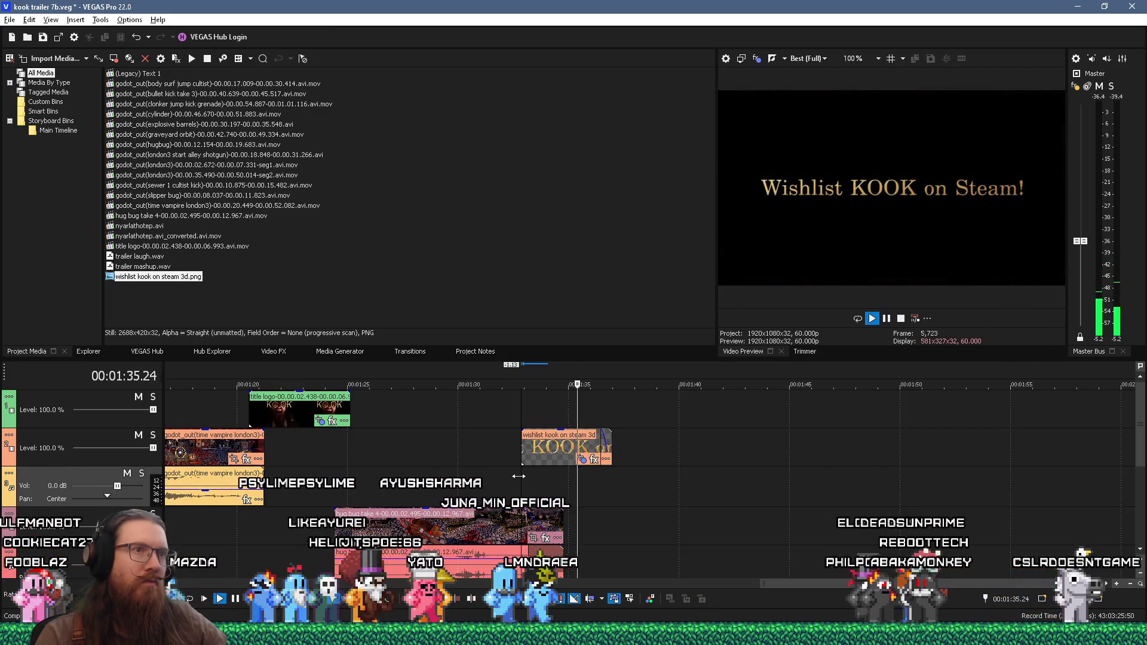
# Nudge the wishlist end card slightly earlier and replay the section from about 01:30
pyautogui.press('space')
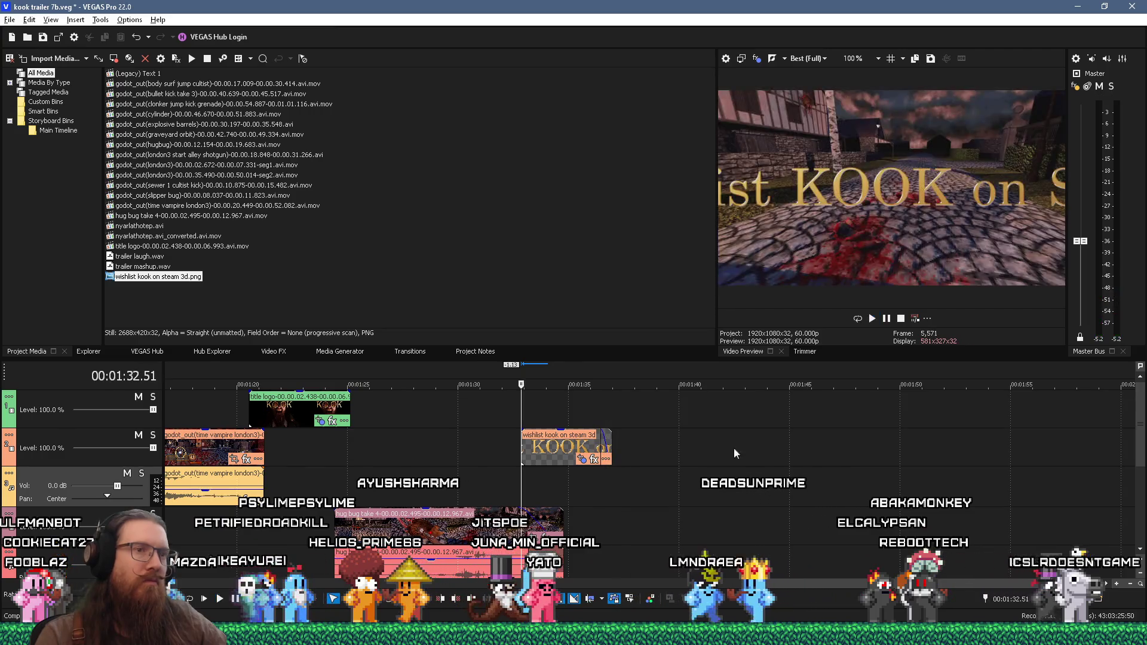
pyautogui.scroll(-2, 1135, 461)
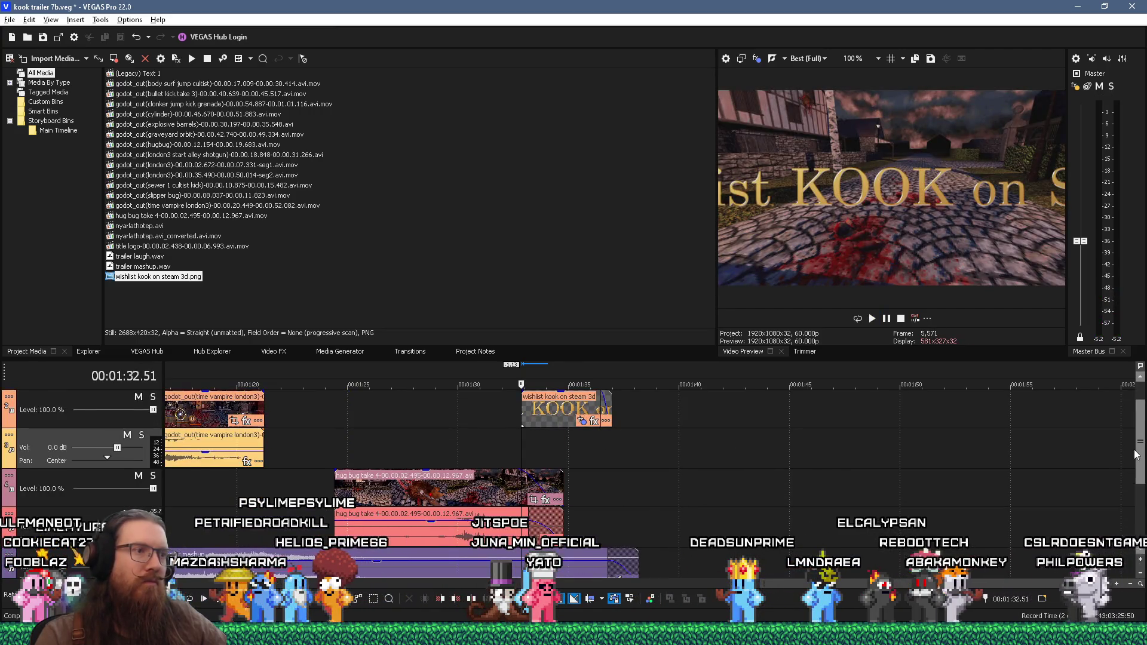
pyautogui.scroll(-3, 711, 465)
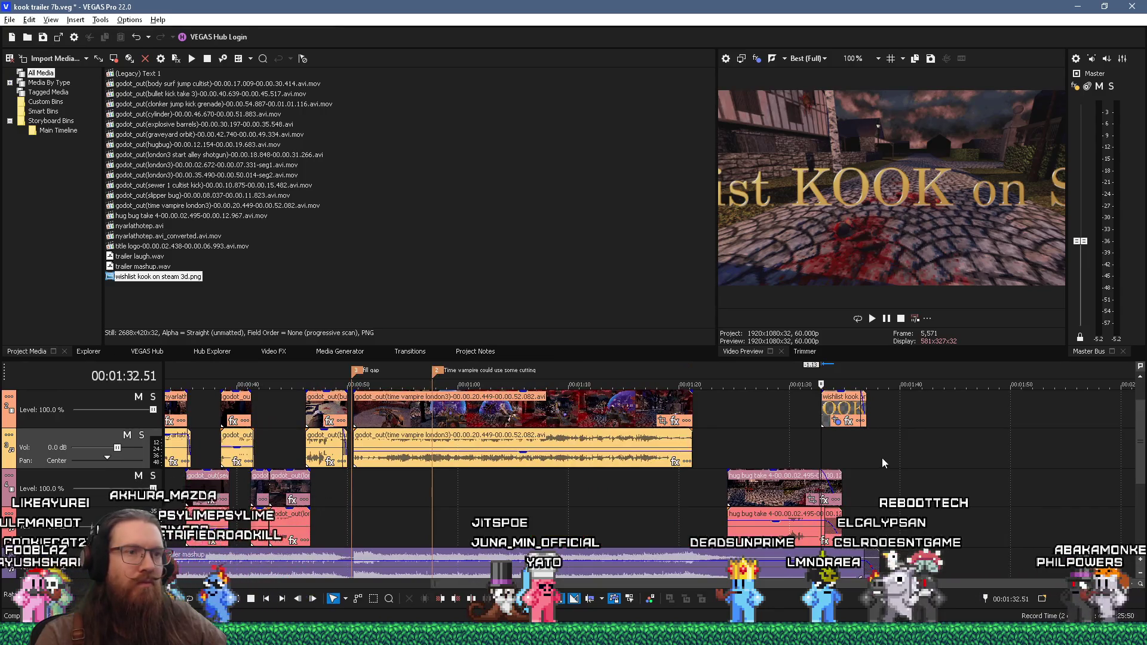
pyautogui.click(877, 562)
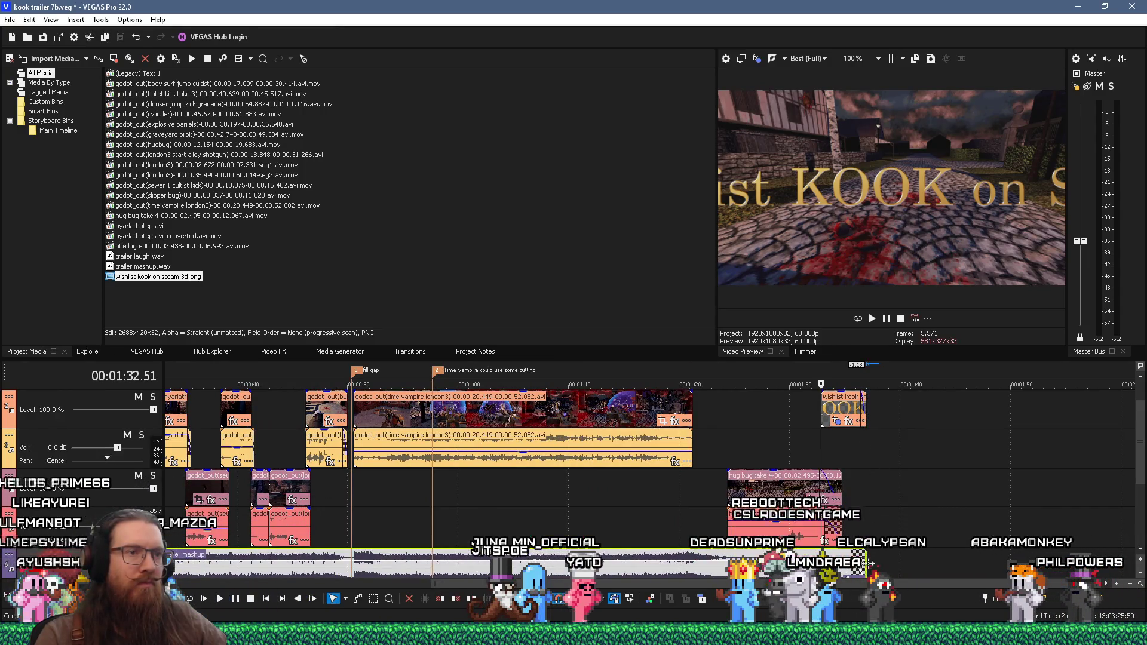
pyautogui.click(796, 430)
pyautogui.press('space')
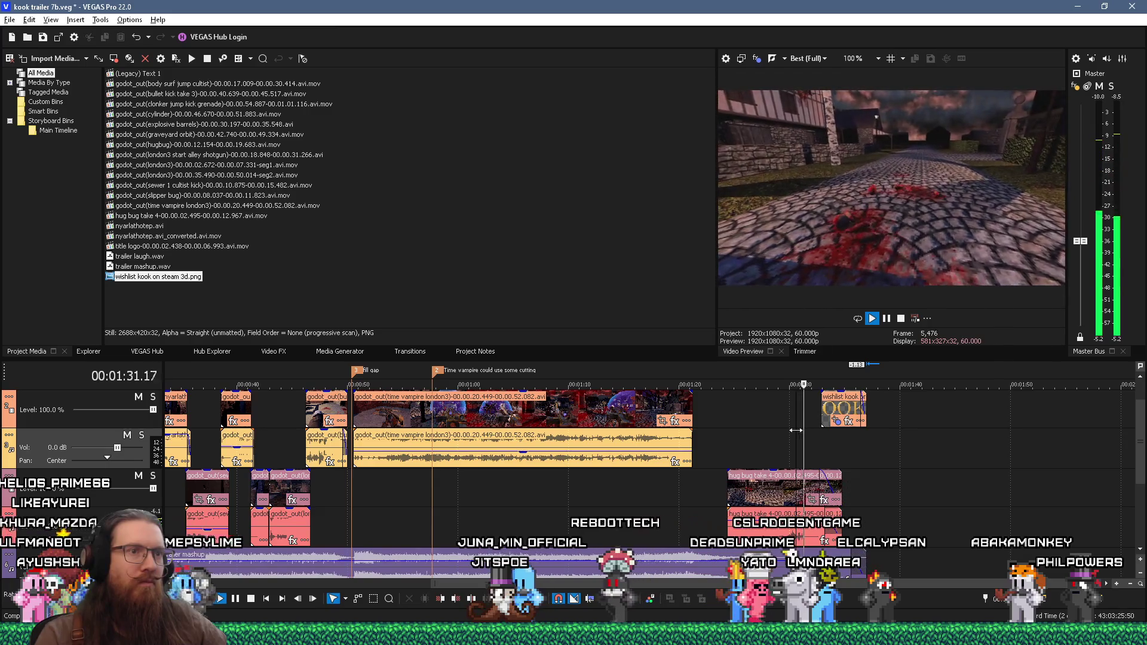
pyautogui.press('space')
pyautogui.moveTo(837, 418)
pyautogui.mouseDown()
pyautogui.moveTo(823, 418)
pyautogui.moveTo(839, 423)
pyautogui.mouseUp()
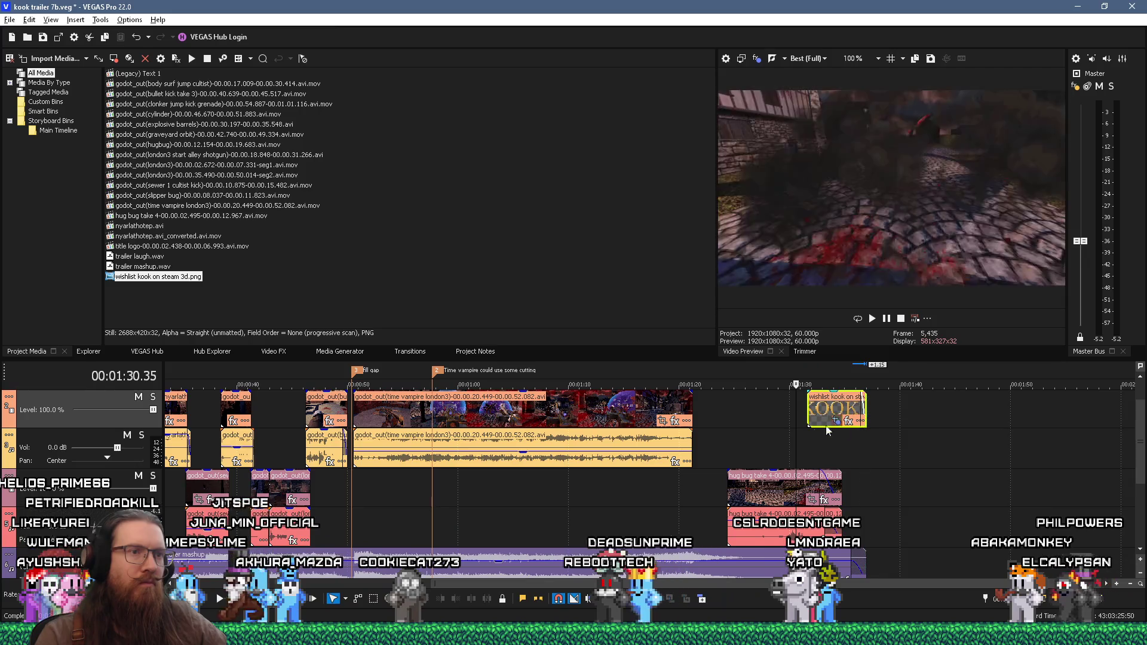
pyautogui.click(793, 429)
pyautogui.press('space')
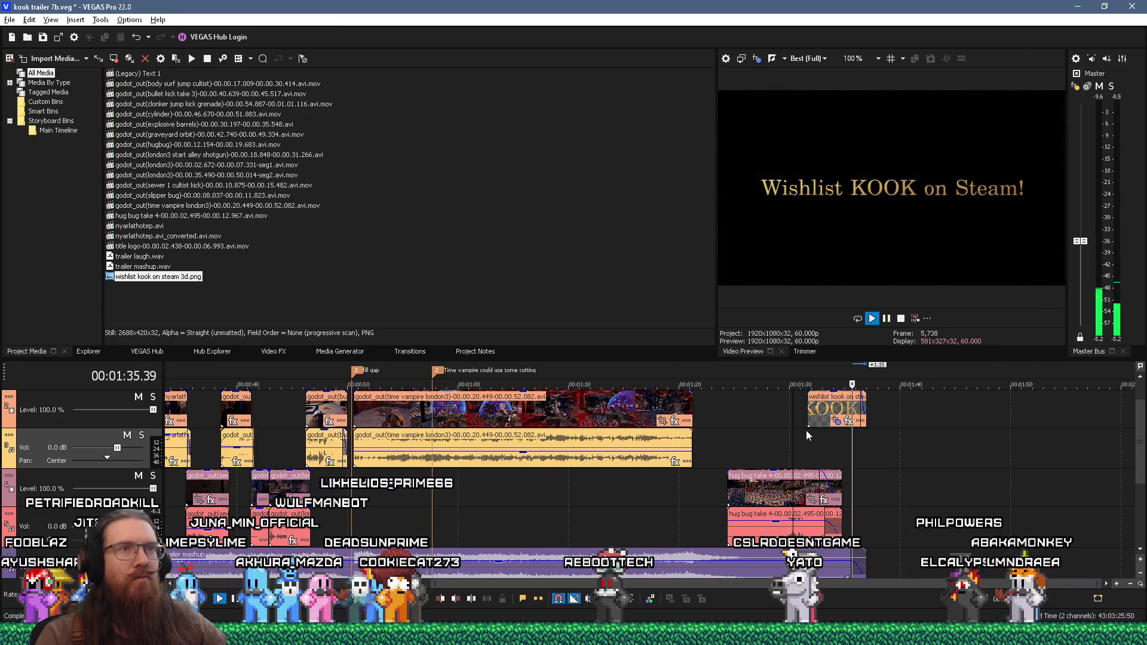
pyautogui.press('space')
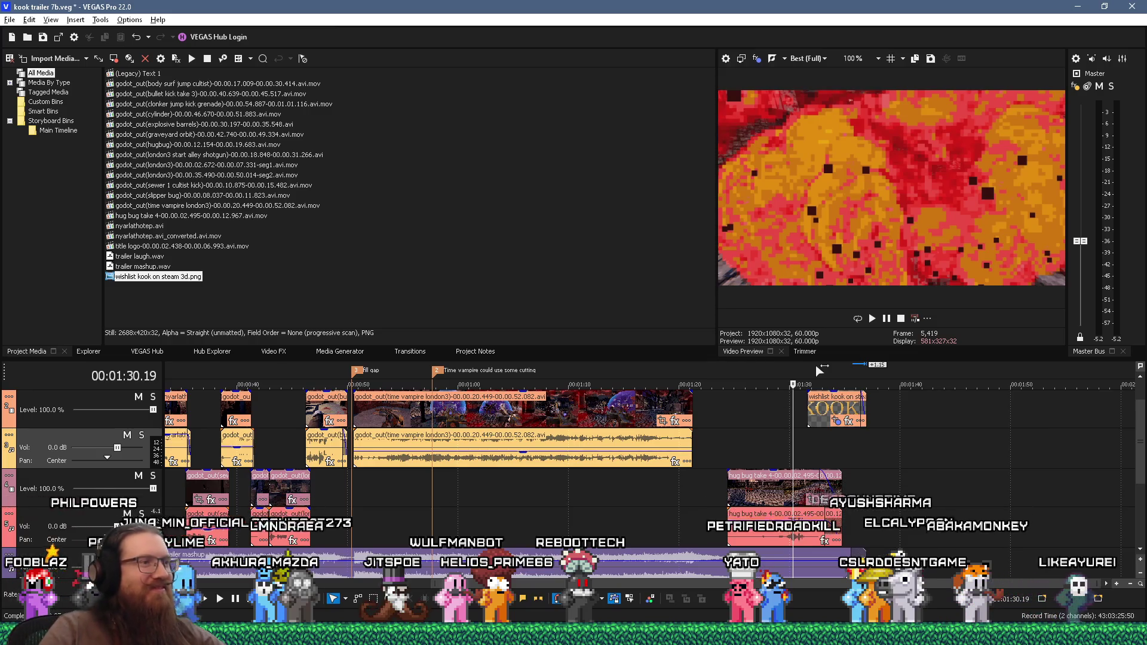
# Review earlier parts of the trailer at 0:49, 0:45, 0:35 and between 0:02 and 0:07
pyautogui.click(336, 496)
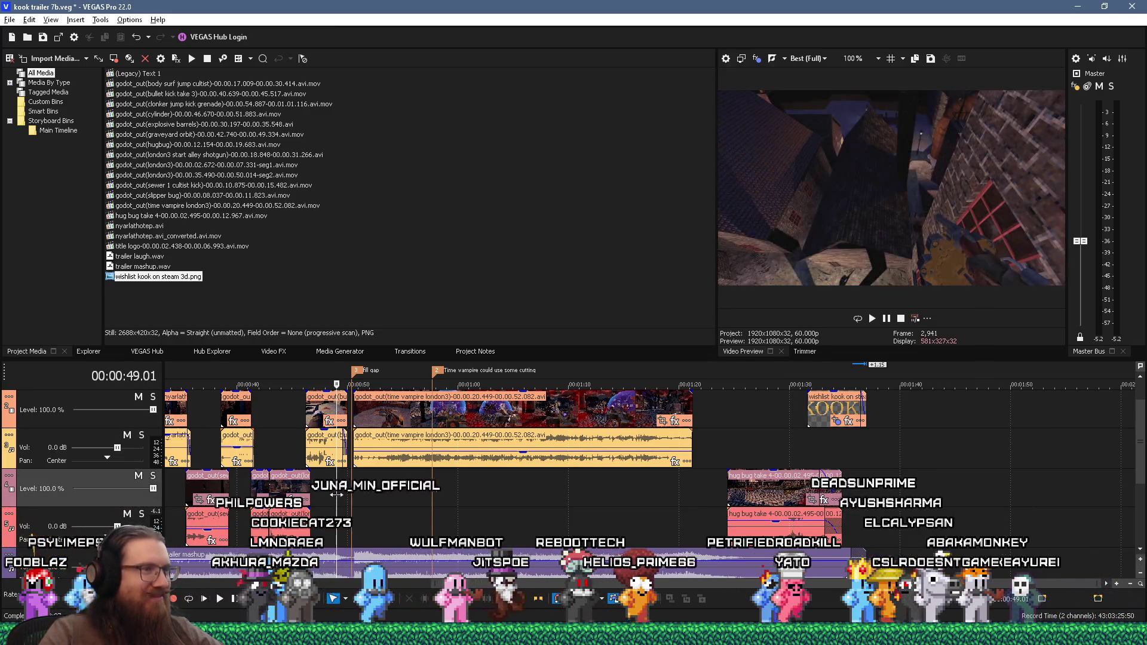
pyautogui.scroll(-2, 364, 492)
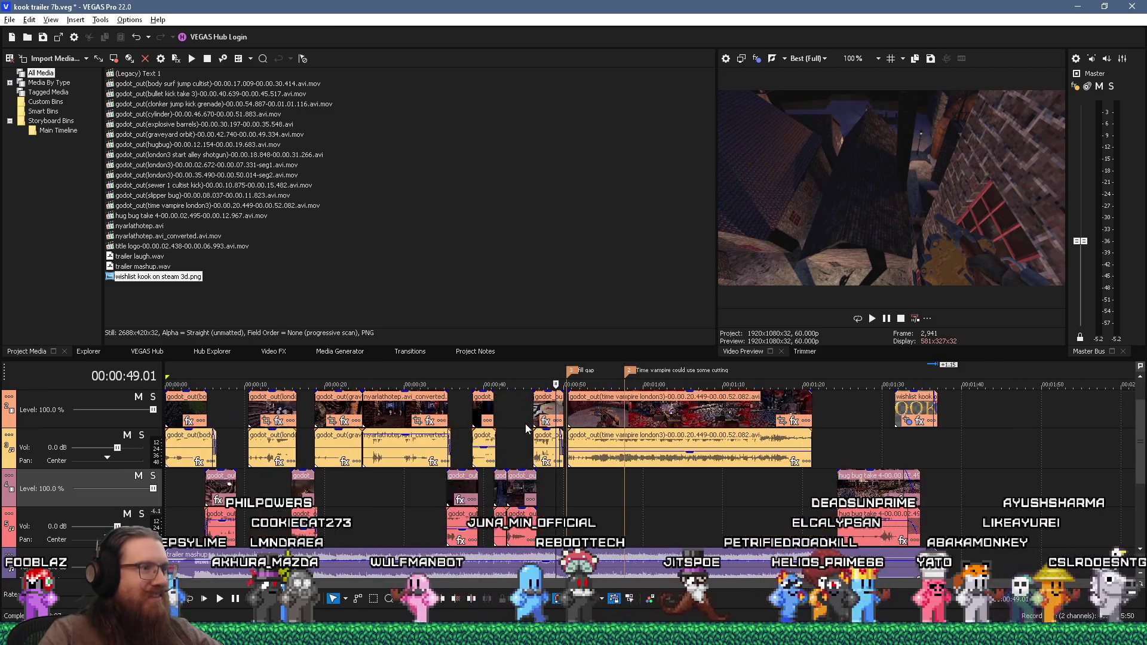
pyautogui.click(525, 425)
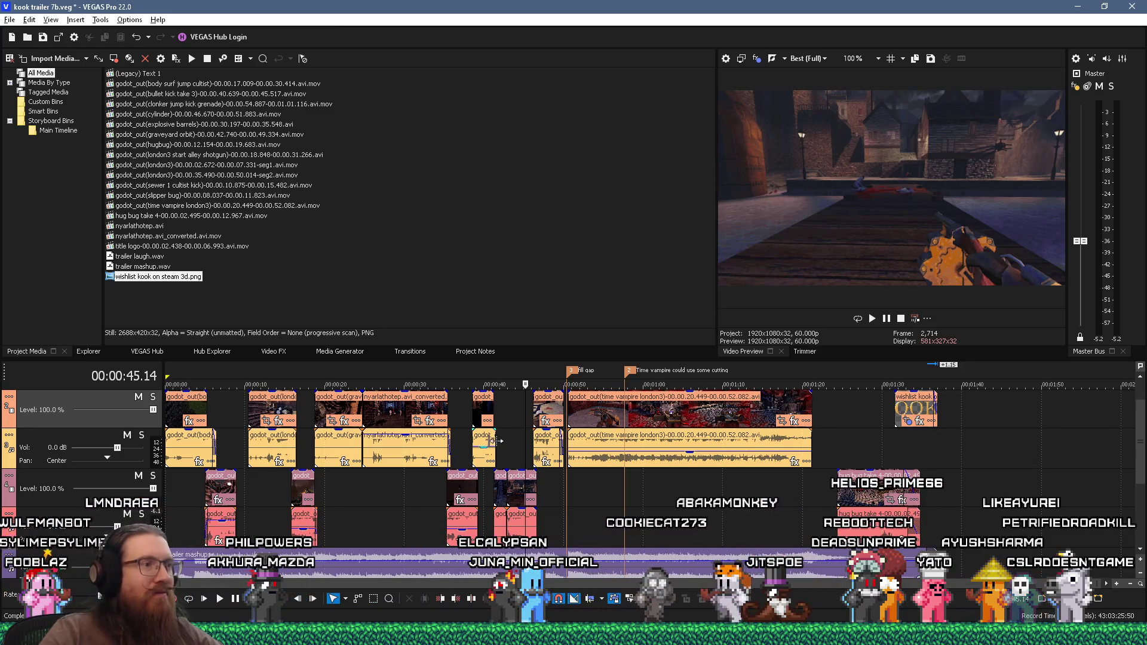
pyautogui.click(456, 429)
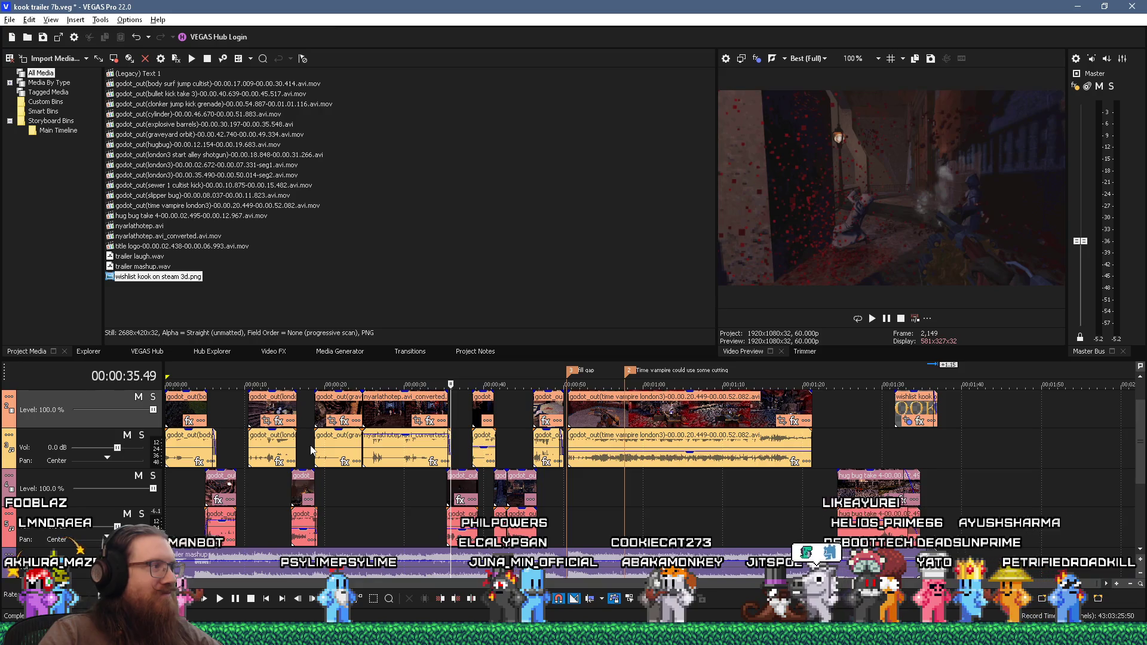
pyautogui.click(222, 426)
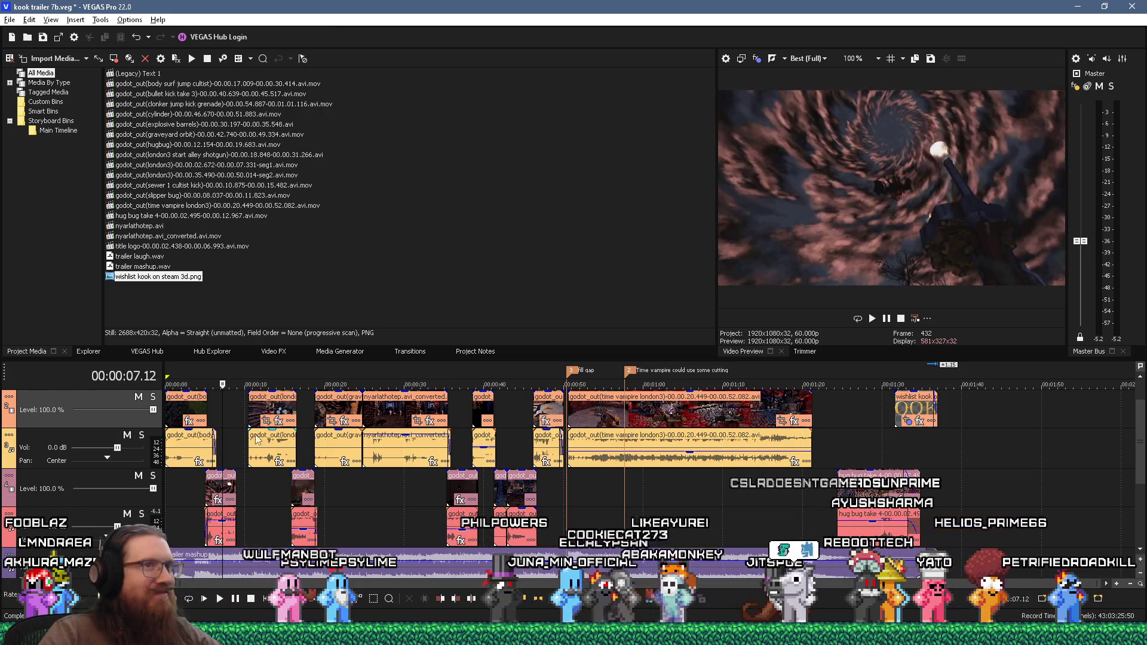
pyautogui.click(186, 495)
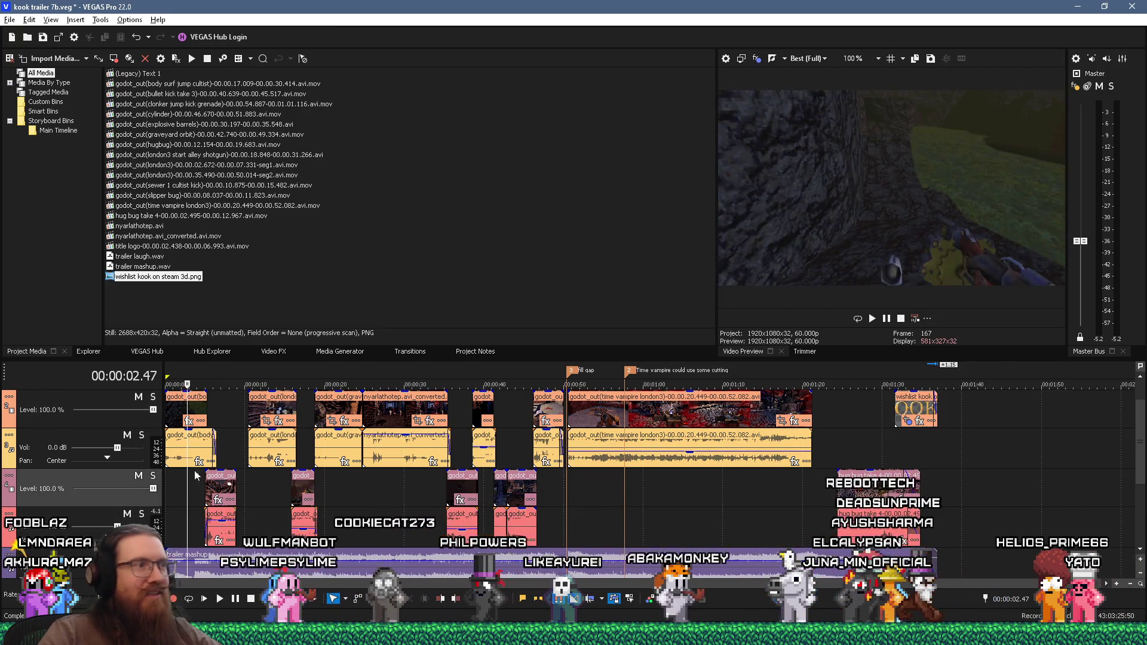
pyautogui.click(214, 409)
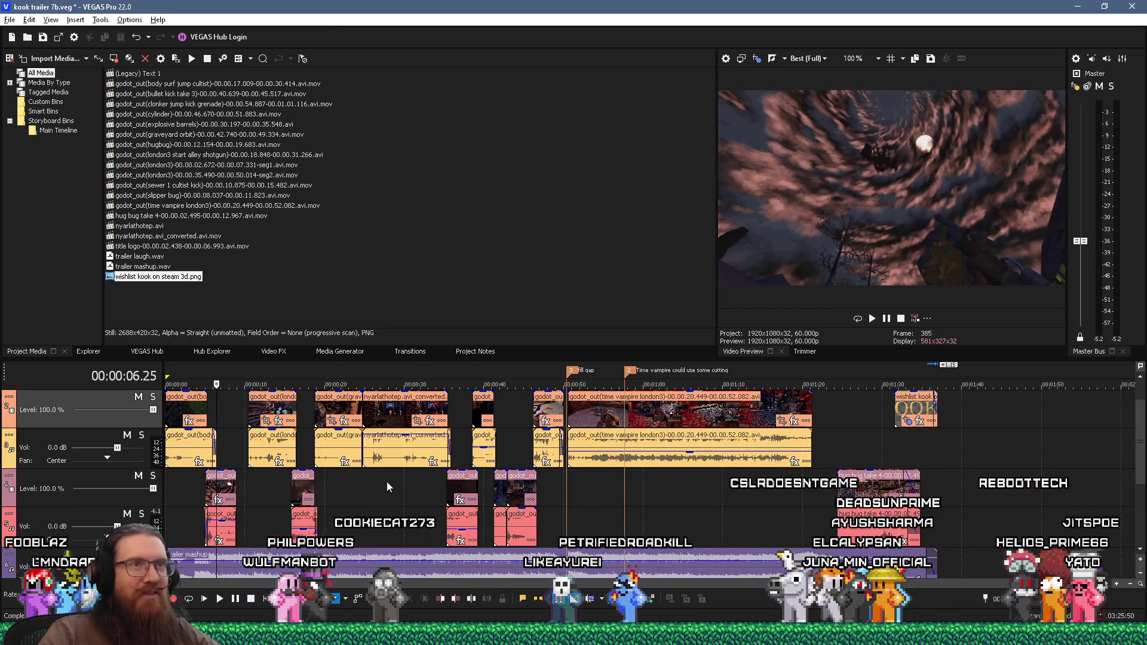
pyautogui.click(224, 412)
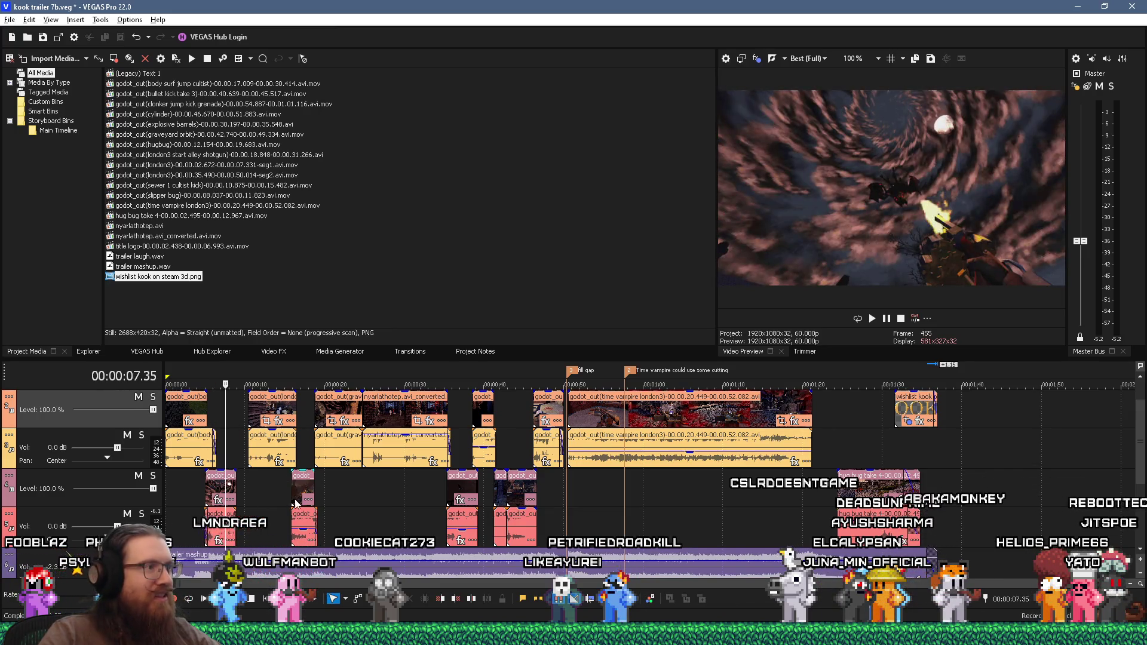
pyautogui.click(271, 493)
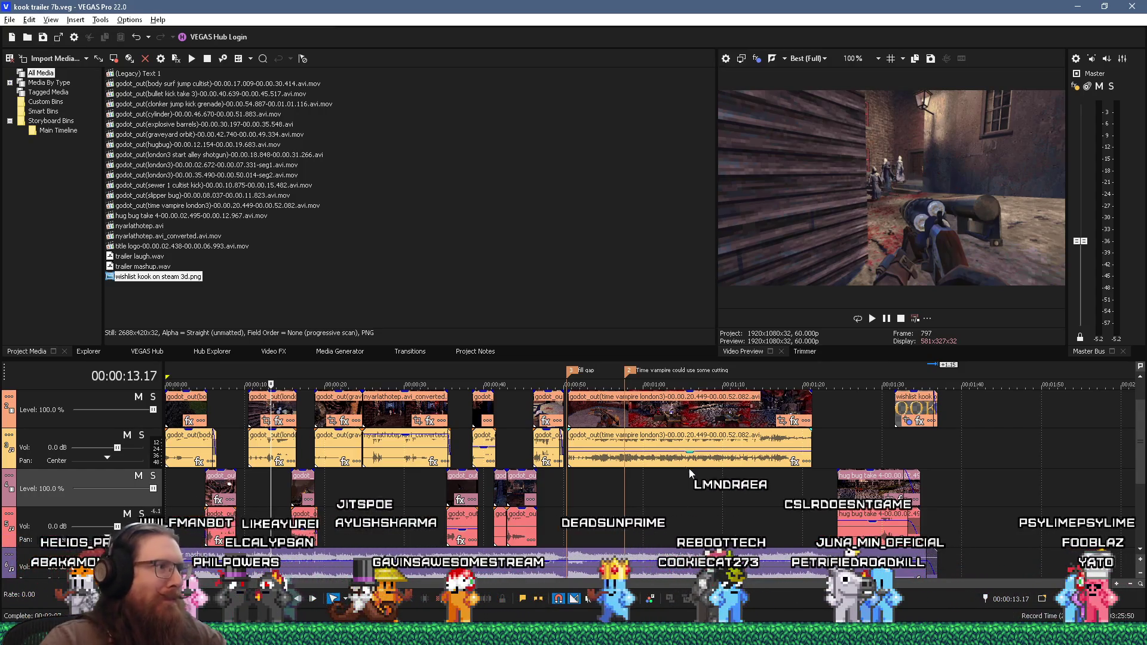
# Review the trailer's opening from about 8 to 8.5 seconds in
pyautogui.click(219, 408)
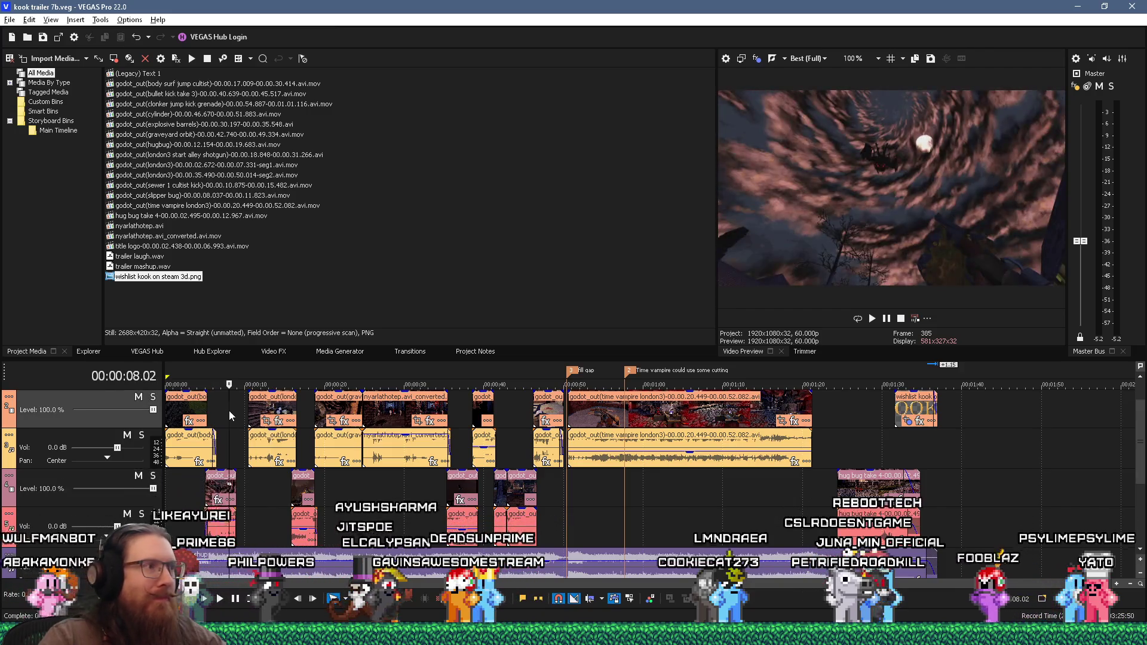
pyautogui.click(234, 411)
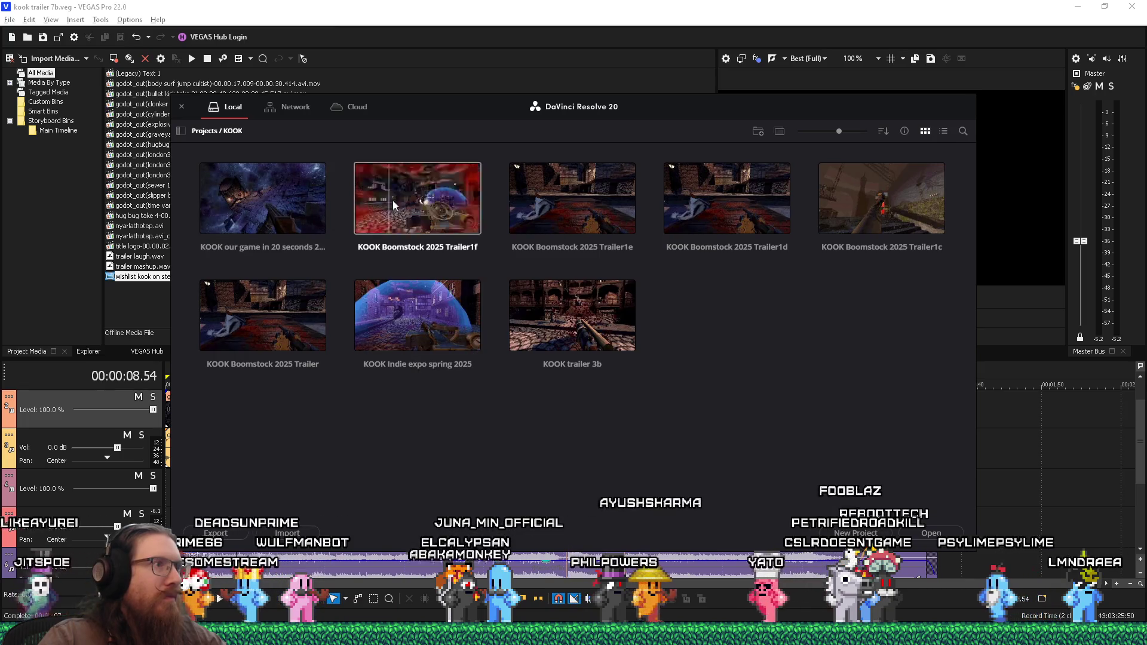
# Load the KOOK Boomstock 2025 Trailer1f project from the Project Manager
pyautogui.click(439, 188)
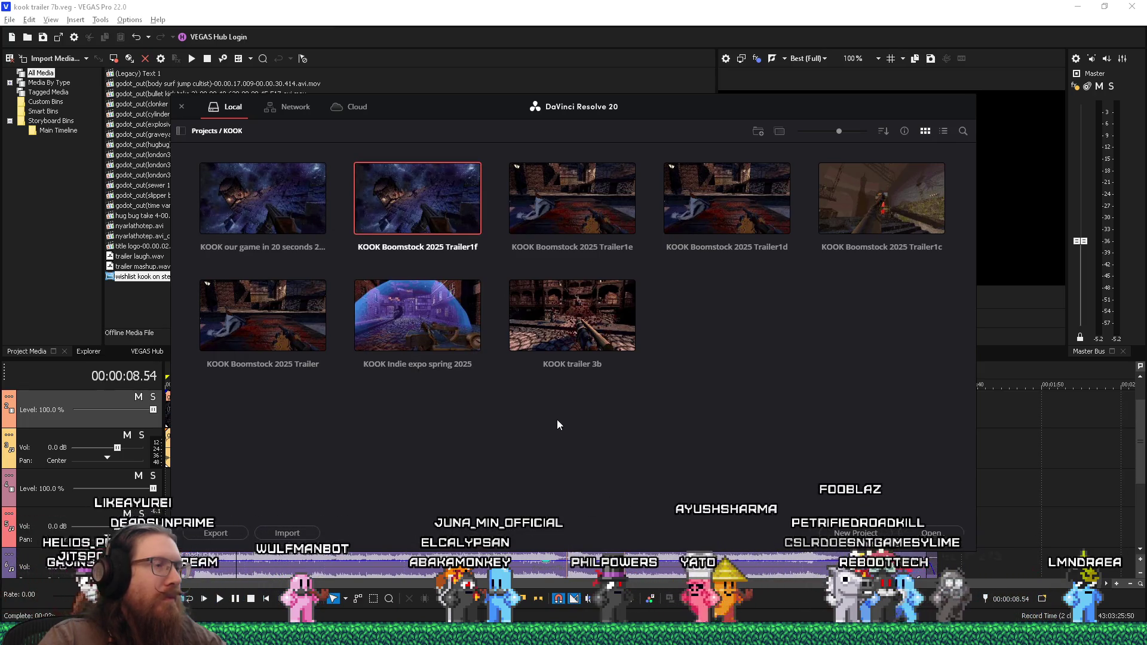
pyautogui.doubleClick(437, 214)
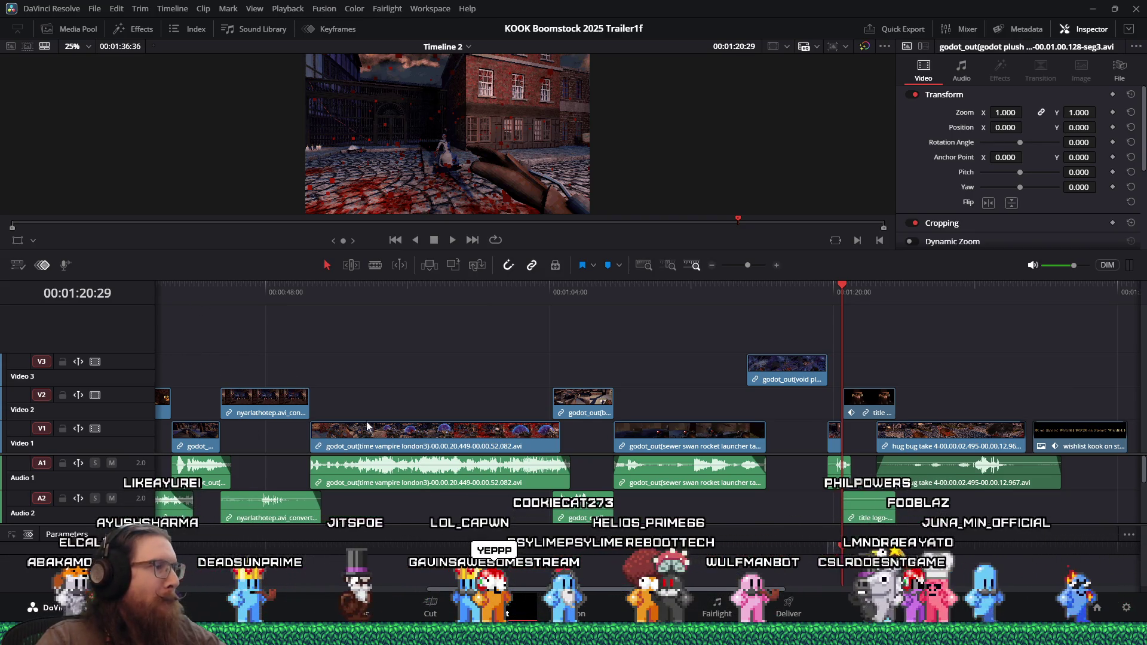
# Check Timeline 2's shots at 00:00:09:03 and 00:00:12:00, then switch to File Explorer
pyautogui.hscroll(-10, 325, 397)
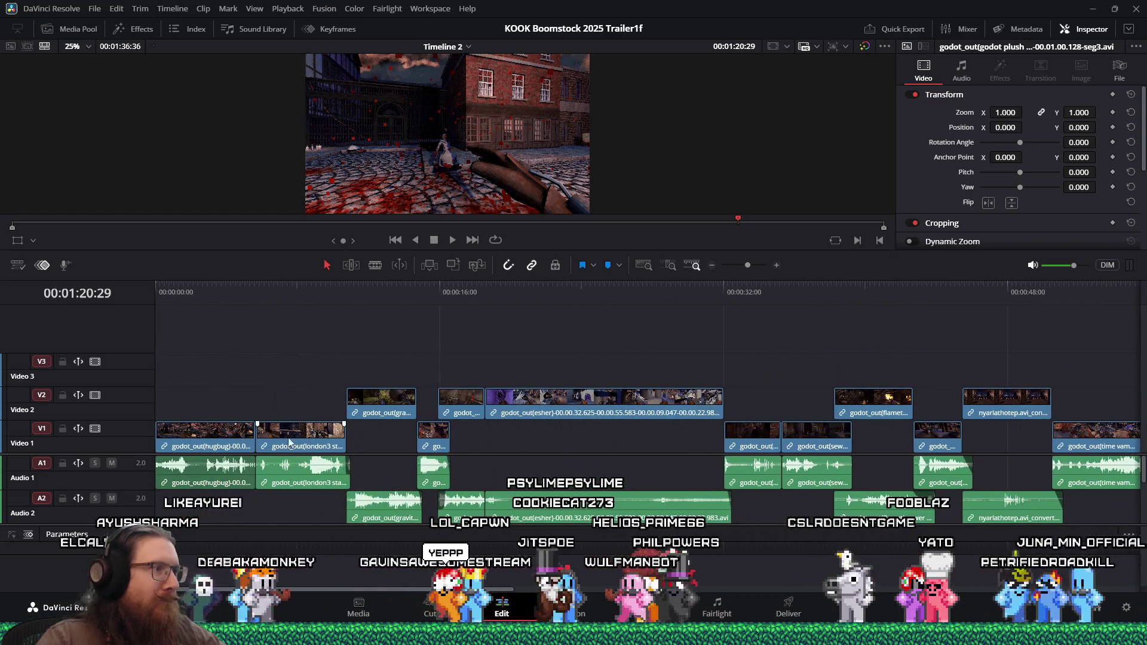
pyautogui.click(317, 293)
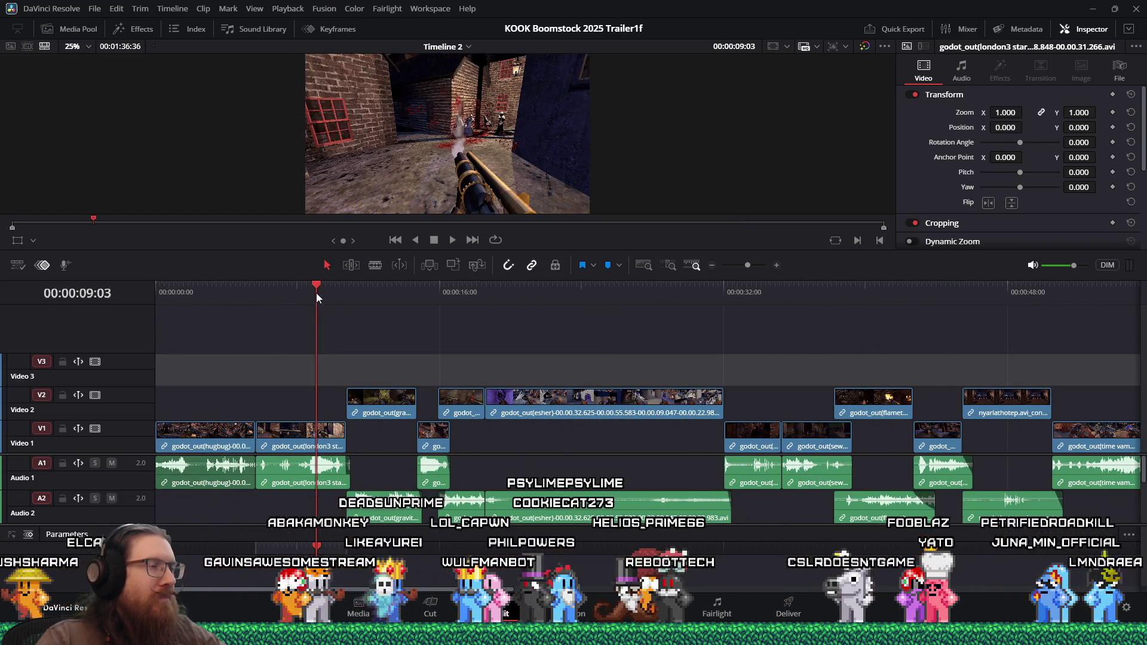
pyautogui.click(369, 297)
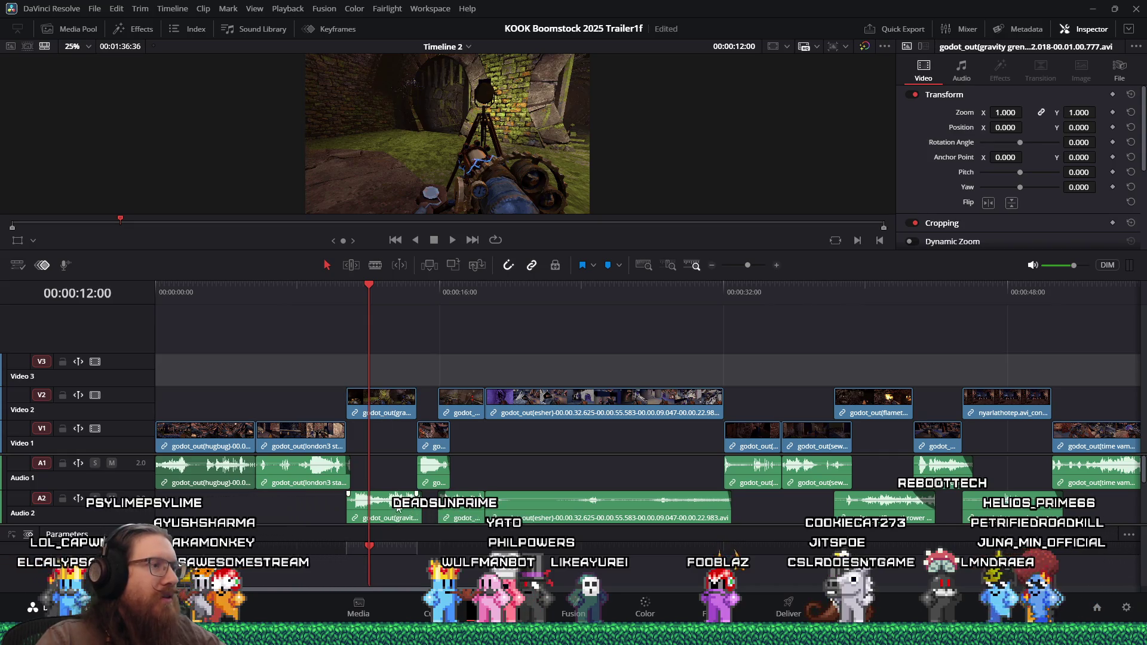
pyautogui.hotkey('alt', 'Tab')
pyautogui.press('Tab')
pyautogui.press('Tab')
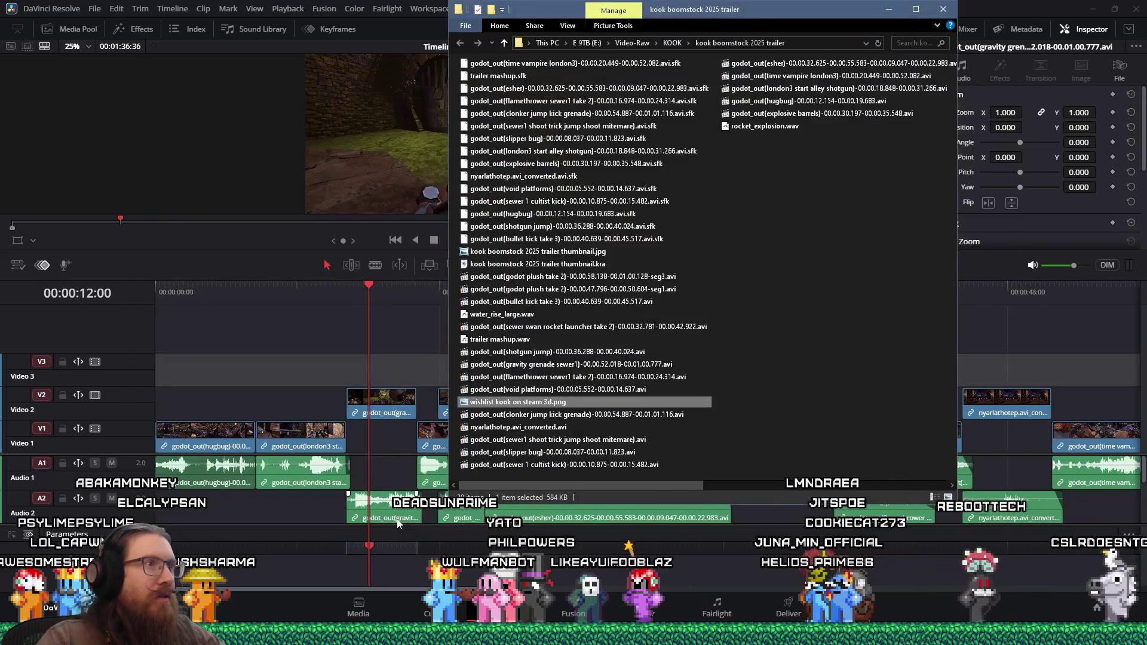
# Browse the kook trailer 7 and boomstock 2025 folders, select the shotgun jump .avi, then return to VEGAS Pro
pyautogui.hotkey('alt', 'Tab')
pyautogui.press('Tab')
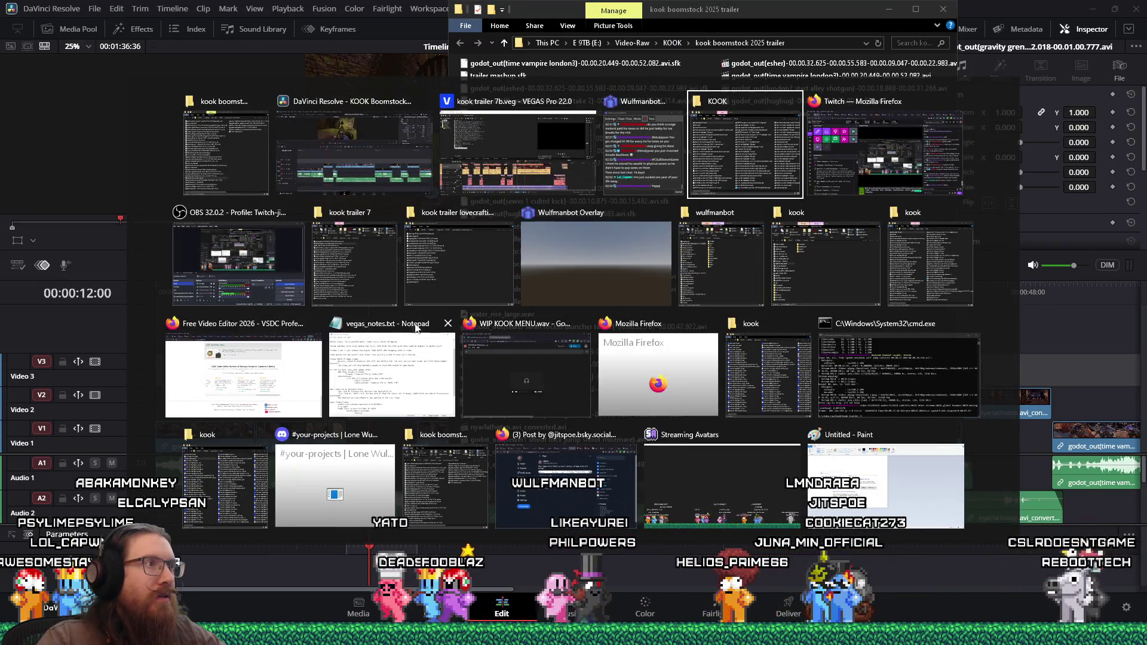
pyautogui.click(375, 288)
pyautogui.hotkey('alt', 'Tab')
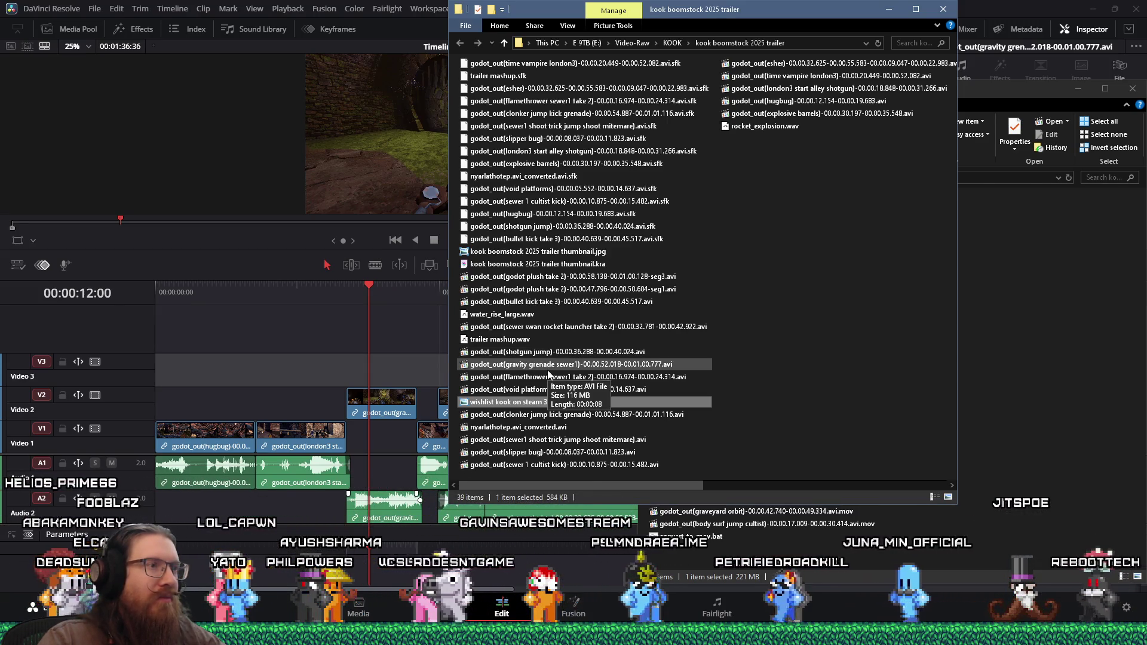
pyautogui.click(549, 354)
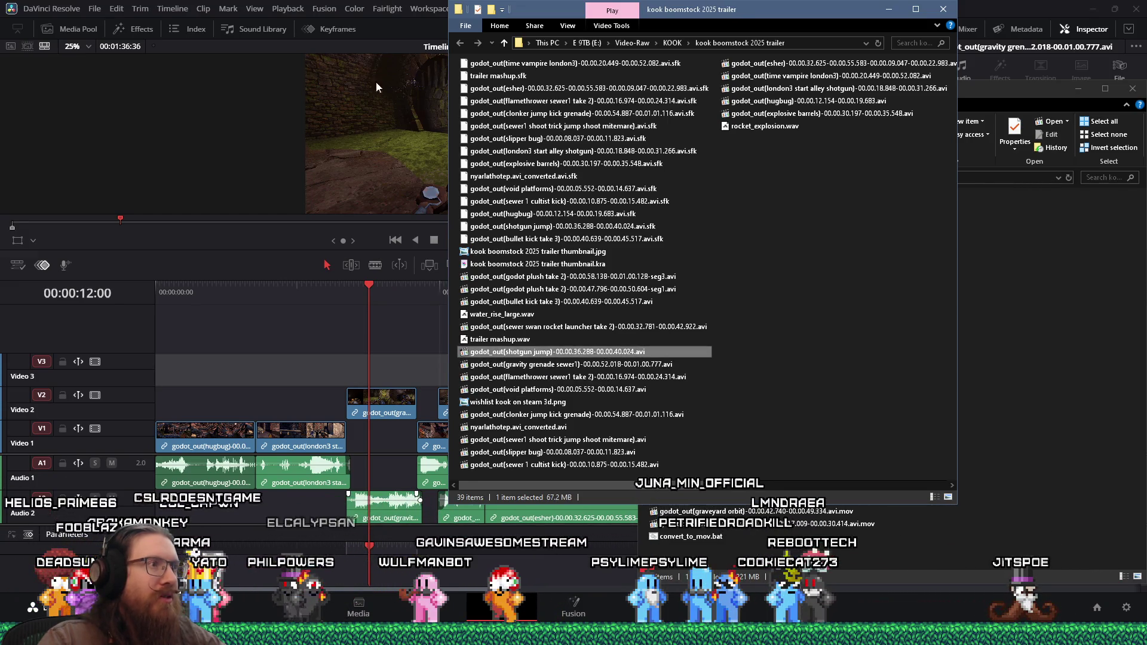
pyautogui.hotkey('alt', 'Tab')
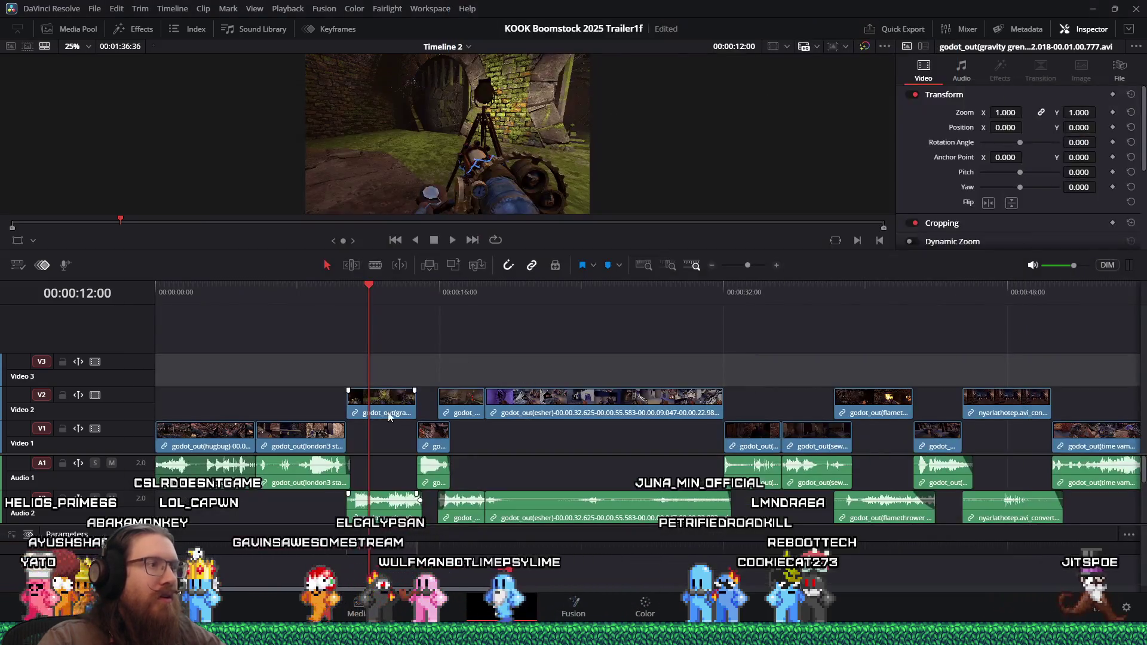
pyautogui.hotkey('alt', 'Tab')
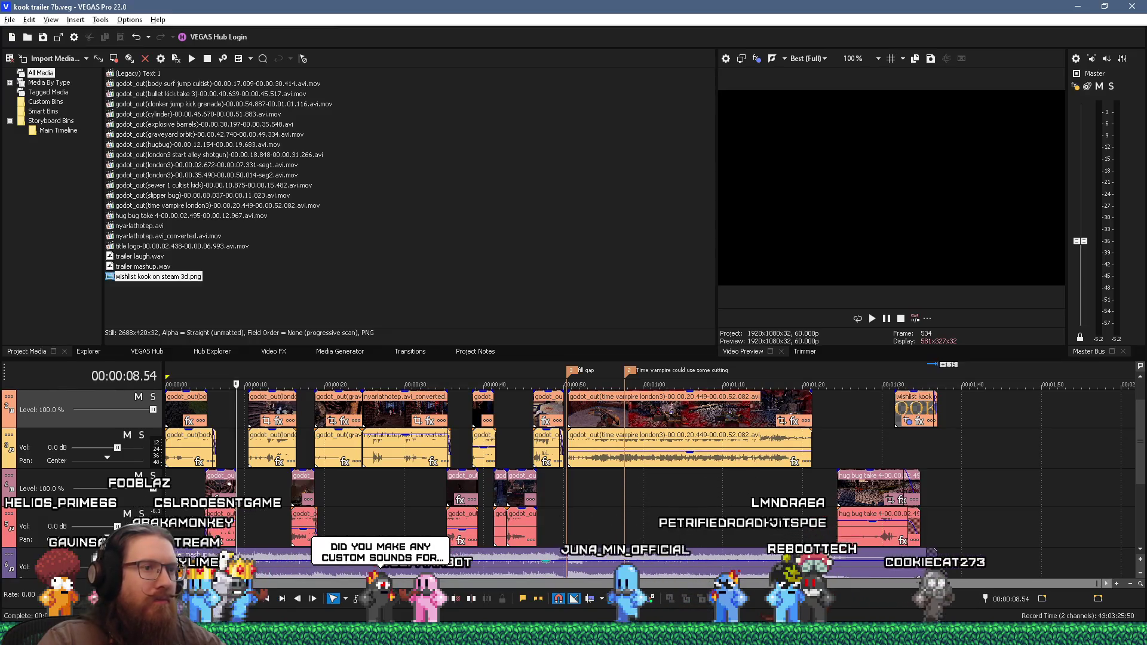
pyautogui.click(221, 407)
pyautogui.press('space')
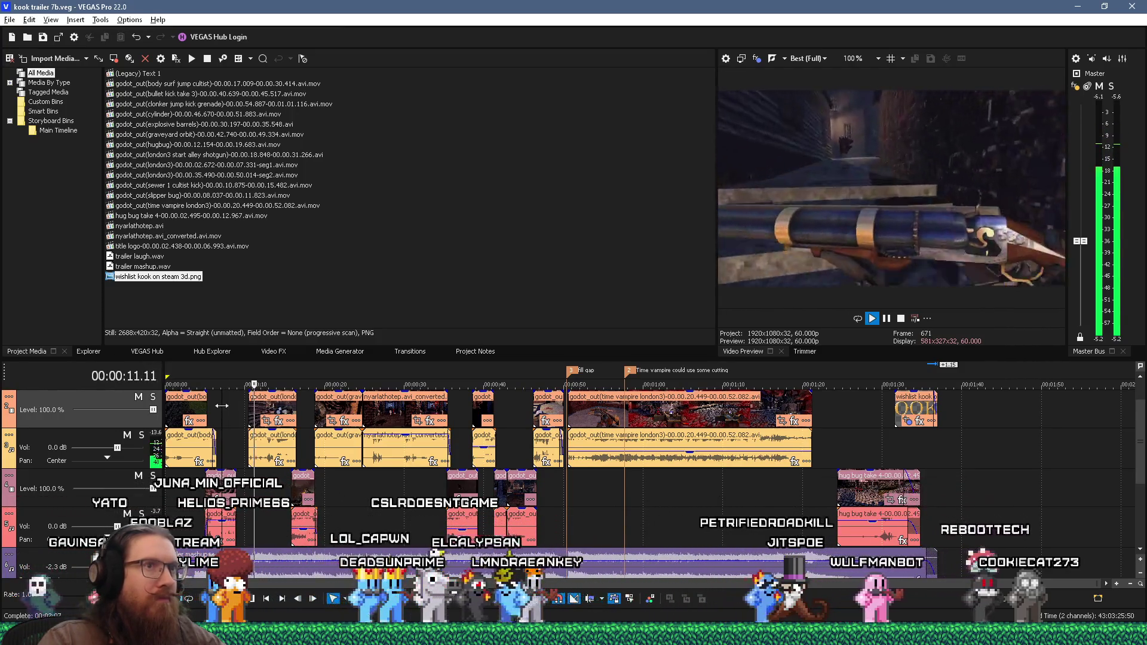
pyautogui.press('space')
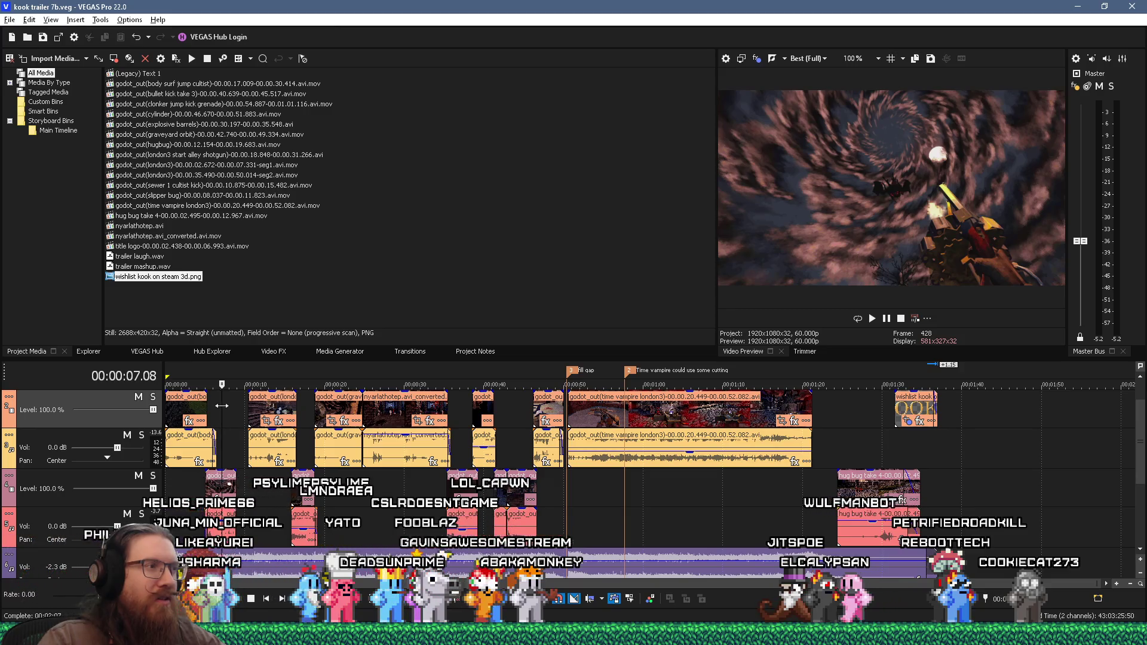
pyautogui.click(274, 496)
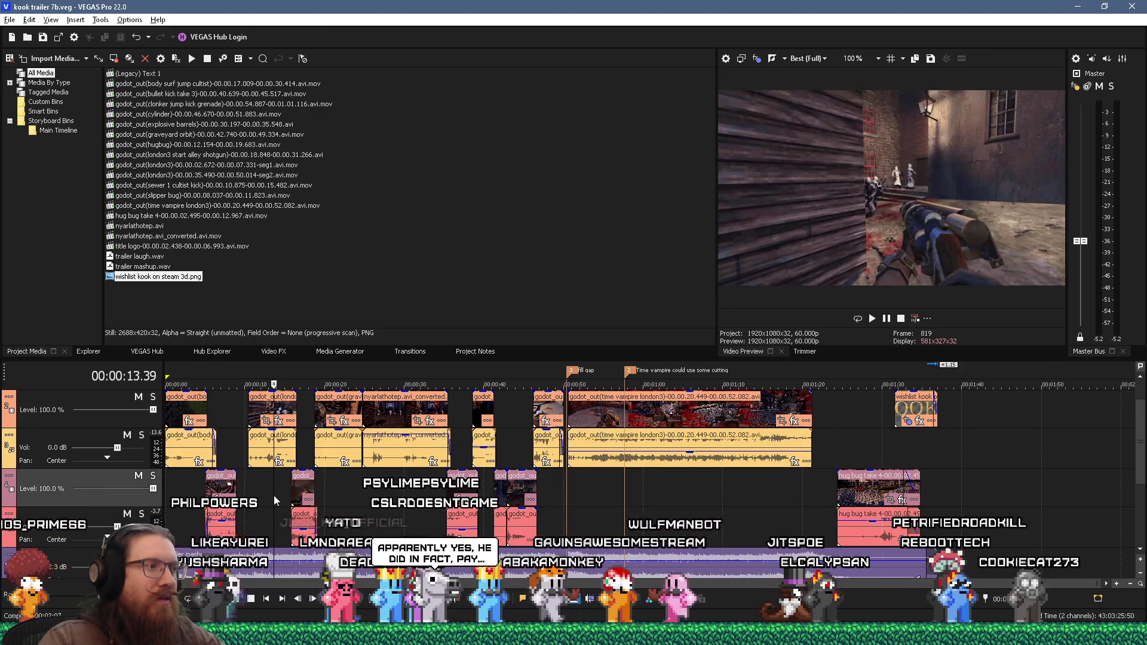
pyautogui.press('space')
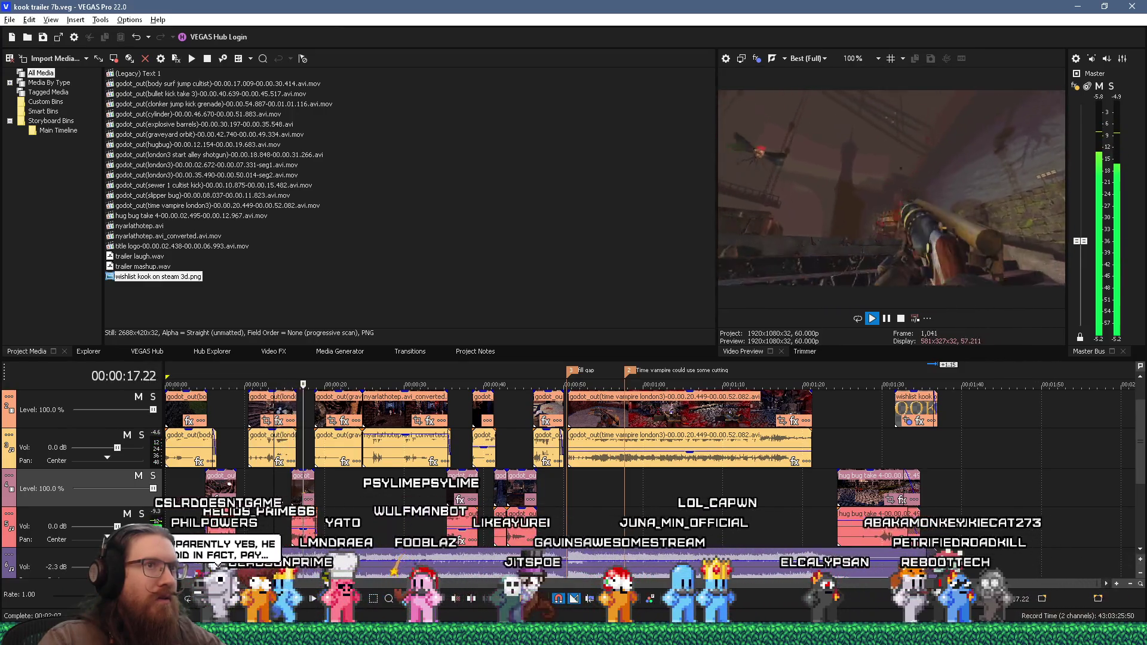
pyautogui.press('space')
# Trim the clonker jump kick grenade clip to end near 18 seconds, preview it, and save the project
pyautogui.scroll(5, 324, 515)
pyautogui.scroll(2, 473, 534)
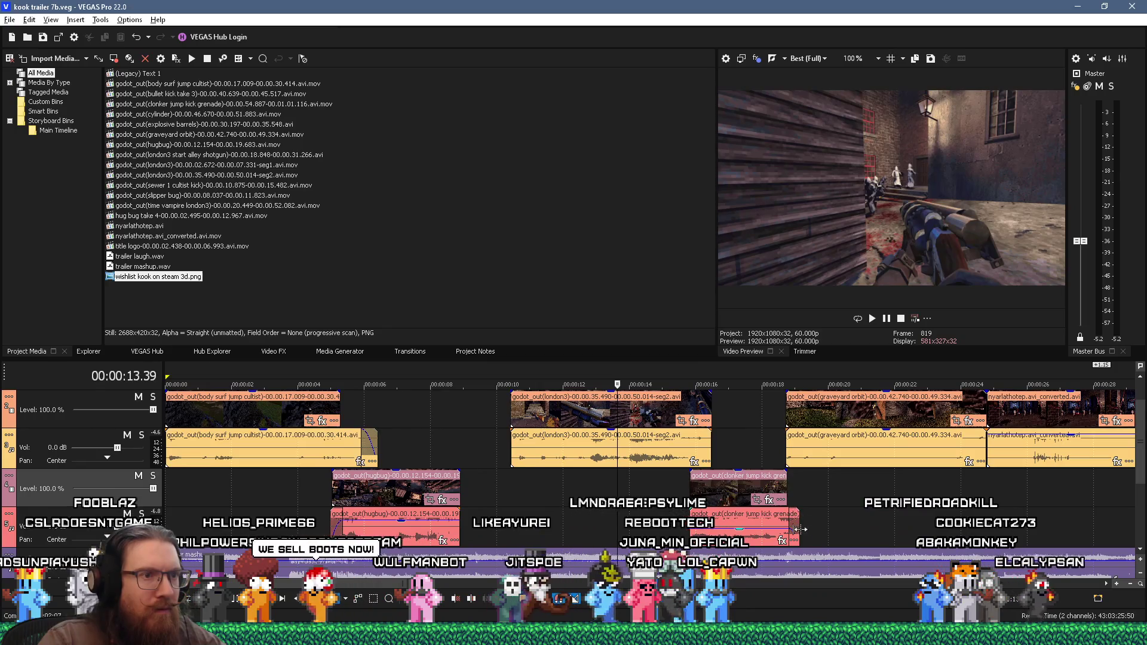
pyautogui.moveTo(799, 530); pyautogui.dragTo(792, 530)
pyautogui.click(779, 458)
pyautogui.press('space')
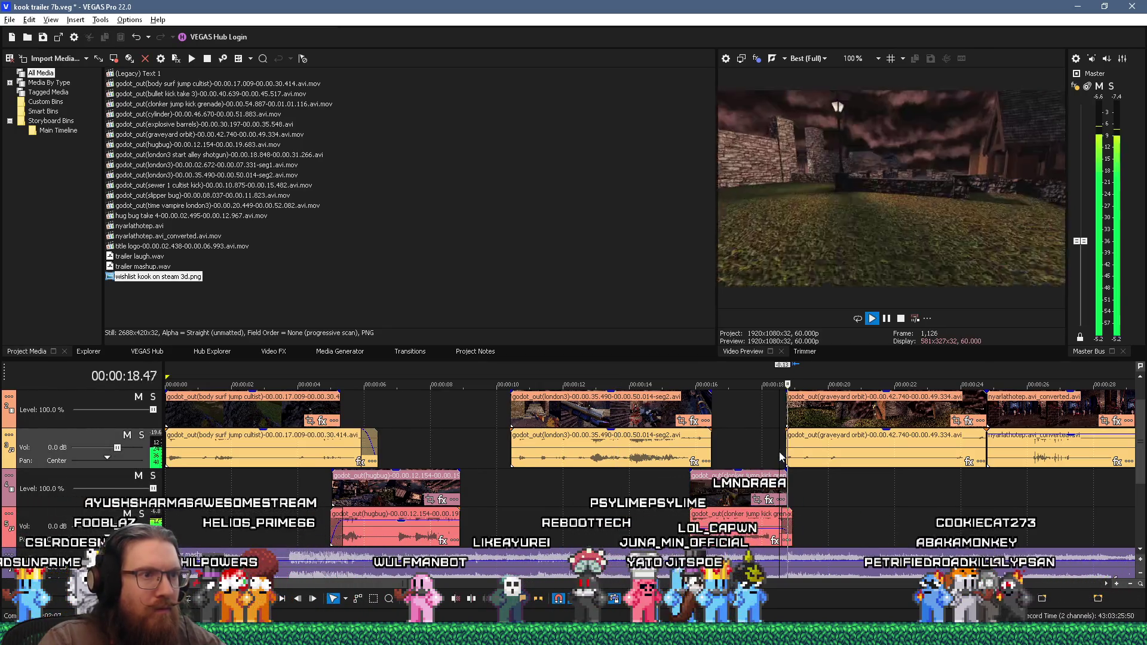
pyautogui.press('space')
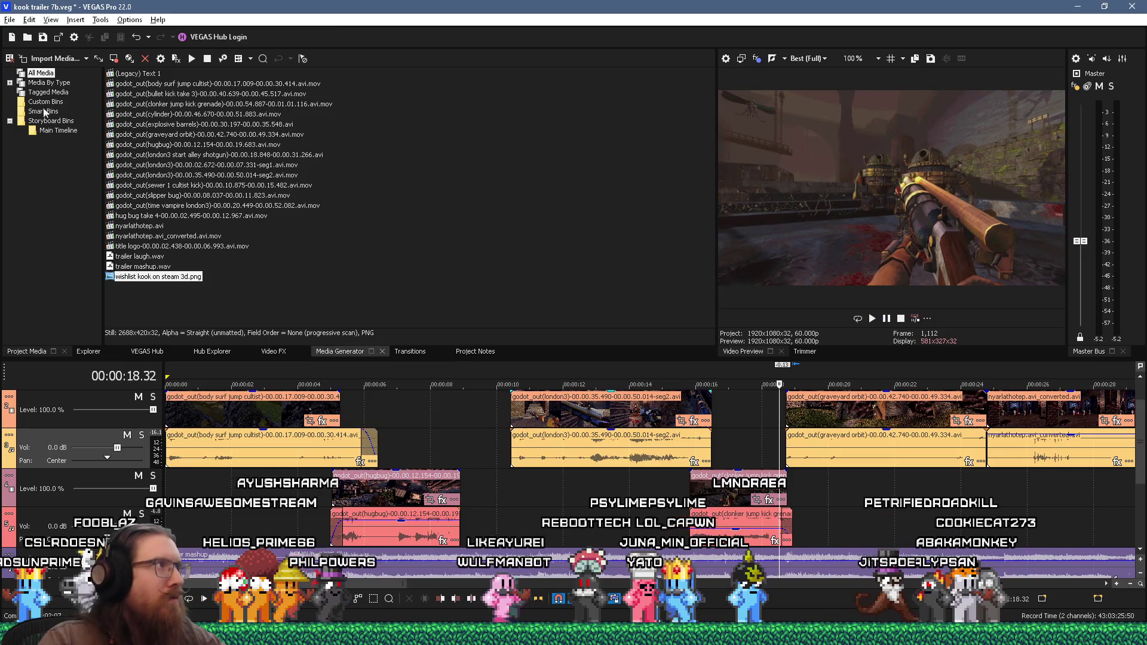
pyautogui.click(43, 37)
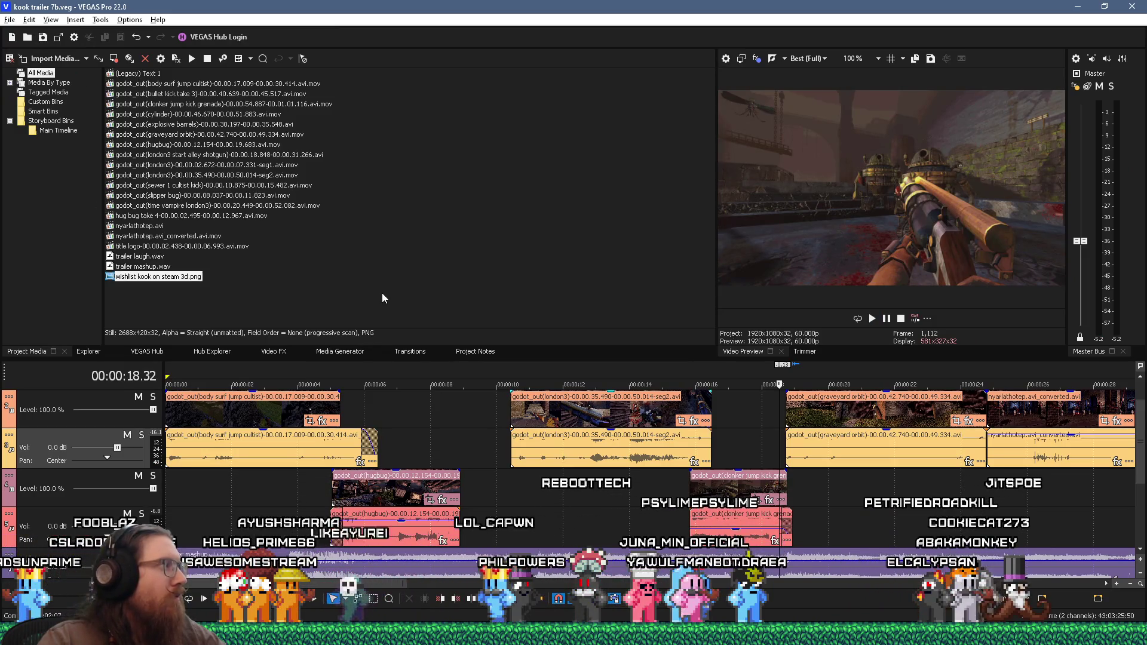
pyautogui.scroll(-5, 521, 469)
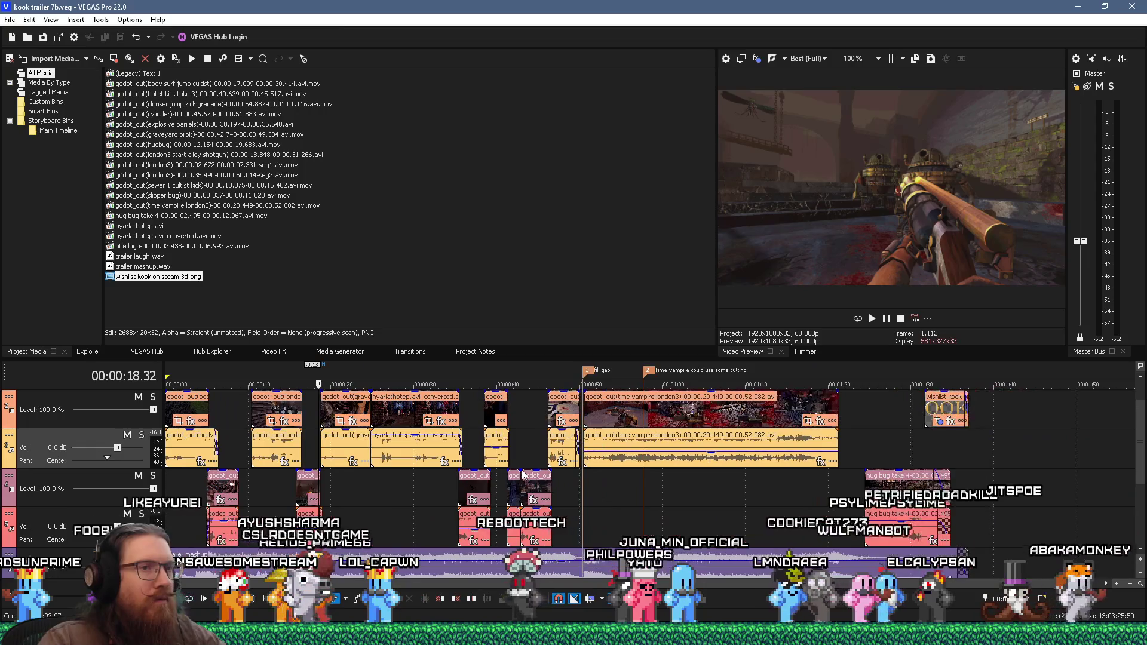
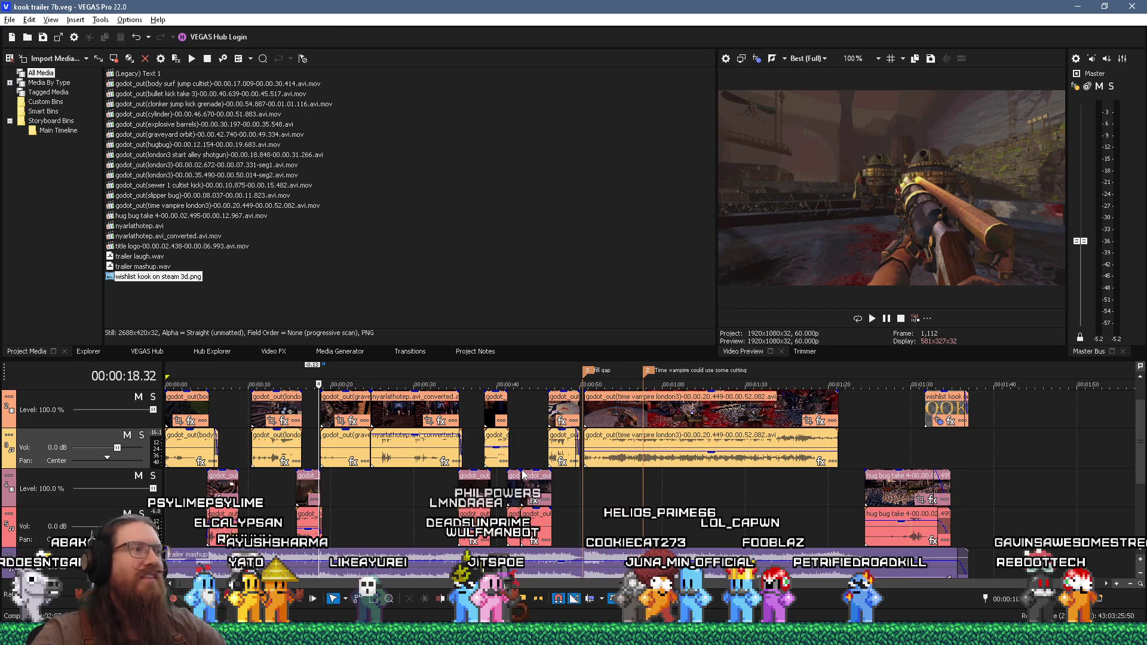
# Return the playhead to 00:00:07.00 and switch to the kook boomstock 2025 trailer folder
pyautogui.click(224, 414)
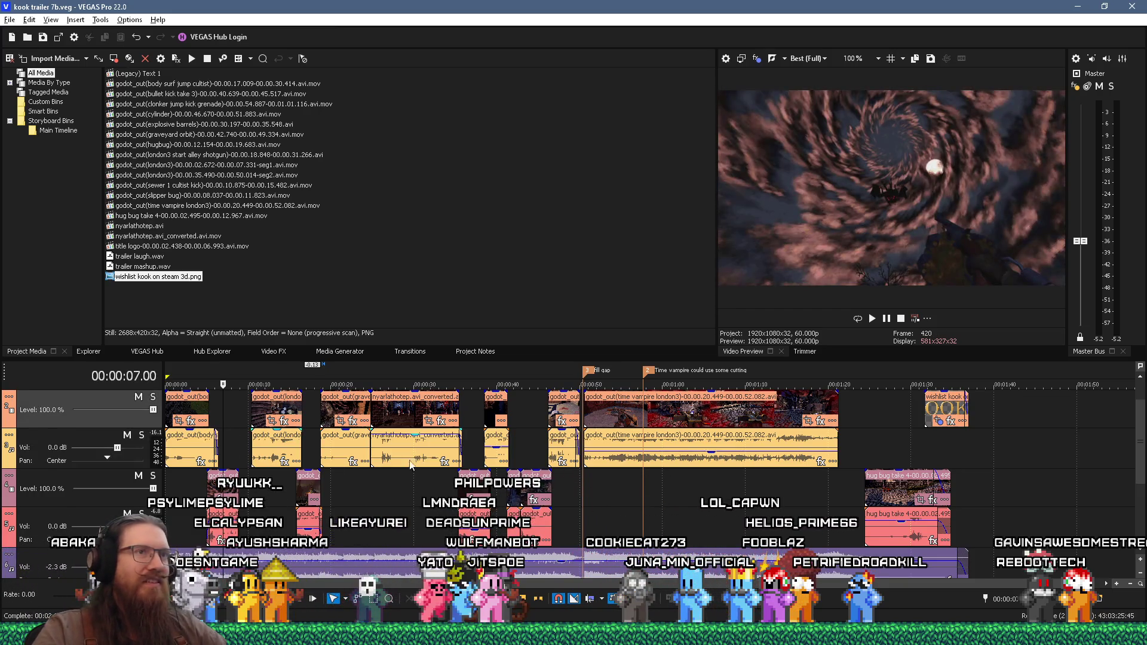
pyautogui.hotkey('alt', 'Tab')
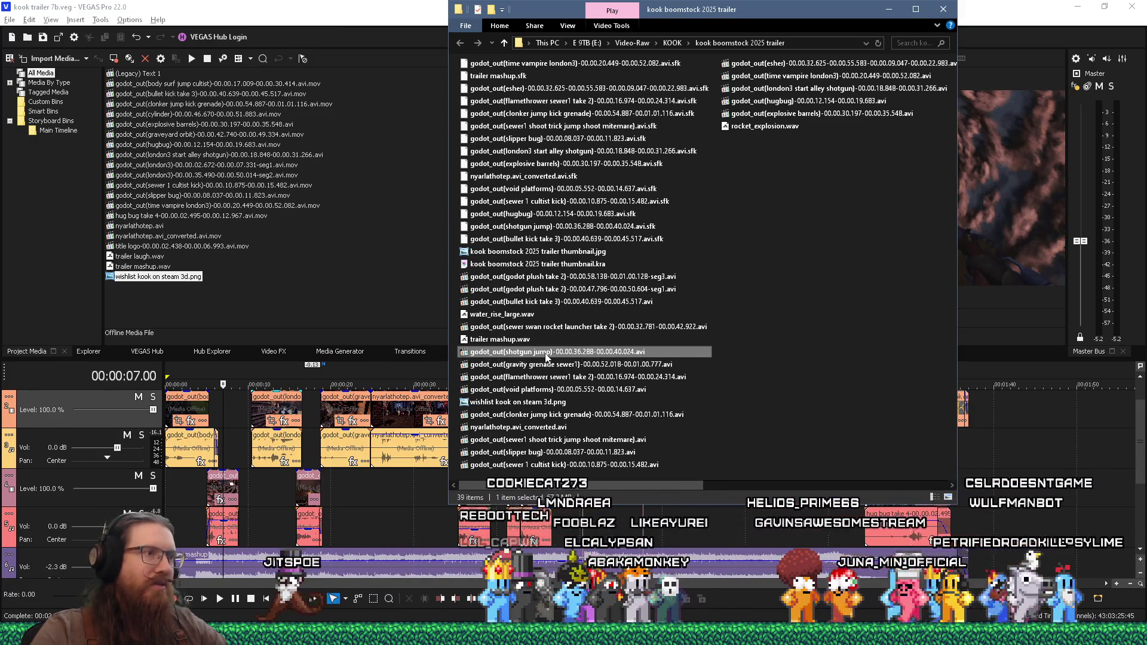
# Move the shotgun jump gameplay clip from the boomstock folder into the kook trailer 7 folder
pyautogui.hotkey('alt', 'Tab')
pyautogui.hotkey('alt', 'Tab')
pyautogui.hotkey('alt', 'Tab')
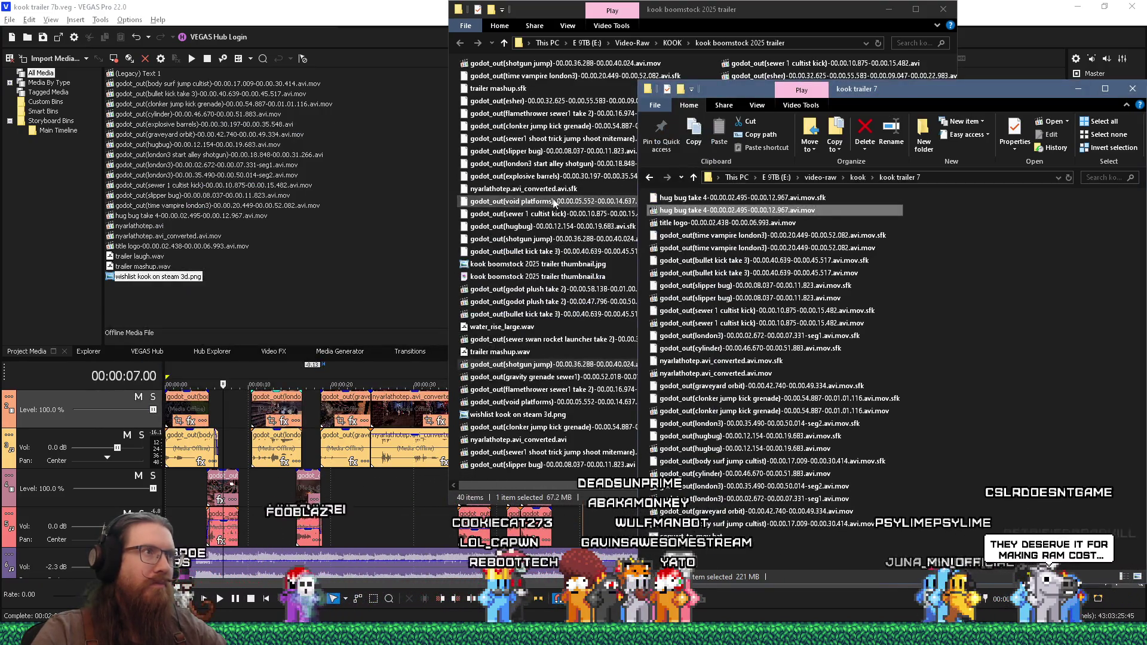
pyautogui.moveTo(564, 63); pyautogui.dragTo(950, 419)
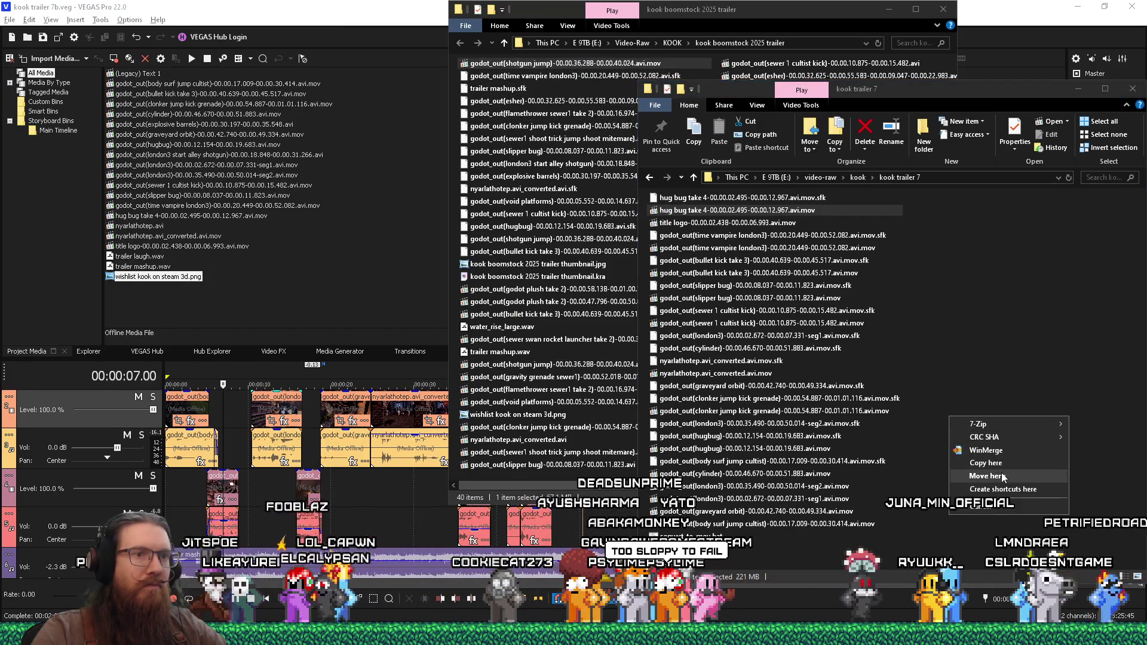
pyautogui.click(1004, 476)
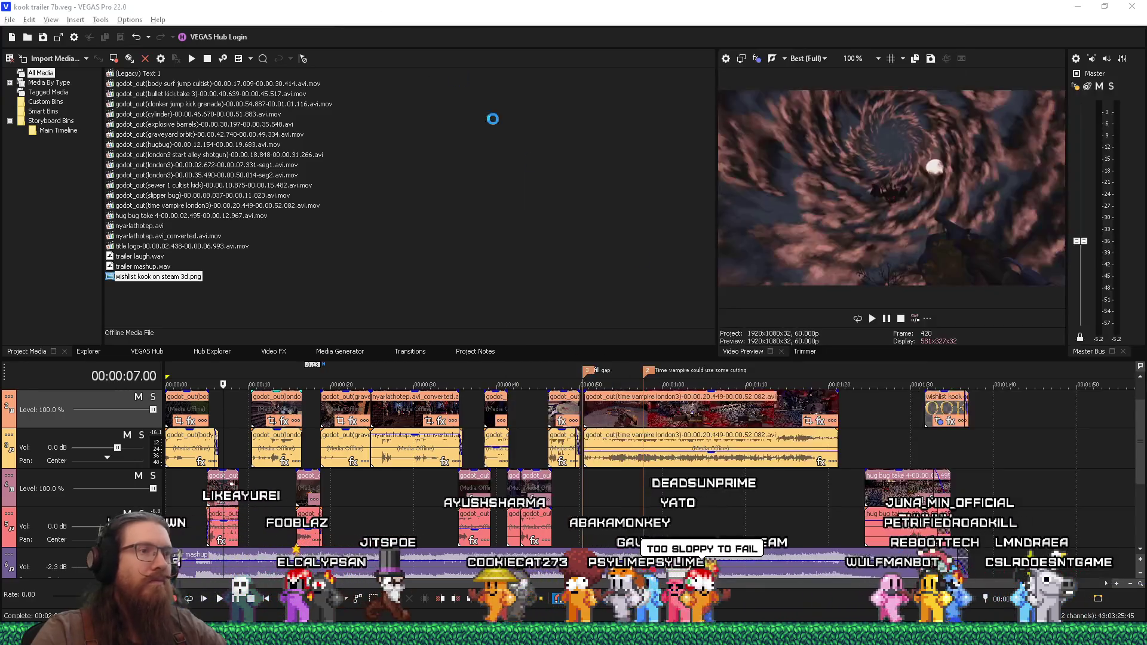
# Park the VEGAS playhead at 1:44.45, past the last clip, and return to the folder
pyautogui.click(1031, 508)
pyautogui.hotkey('alt', 'Tab')
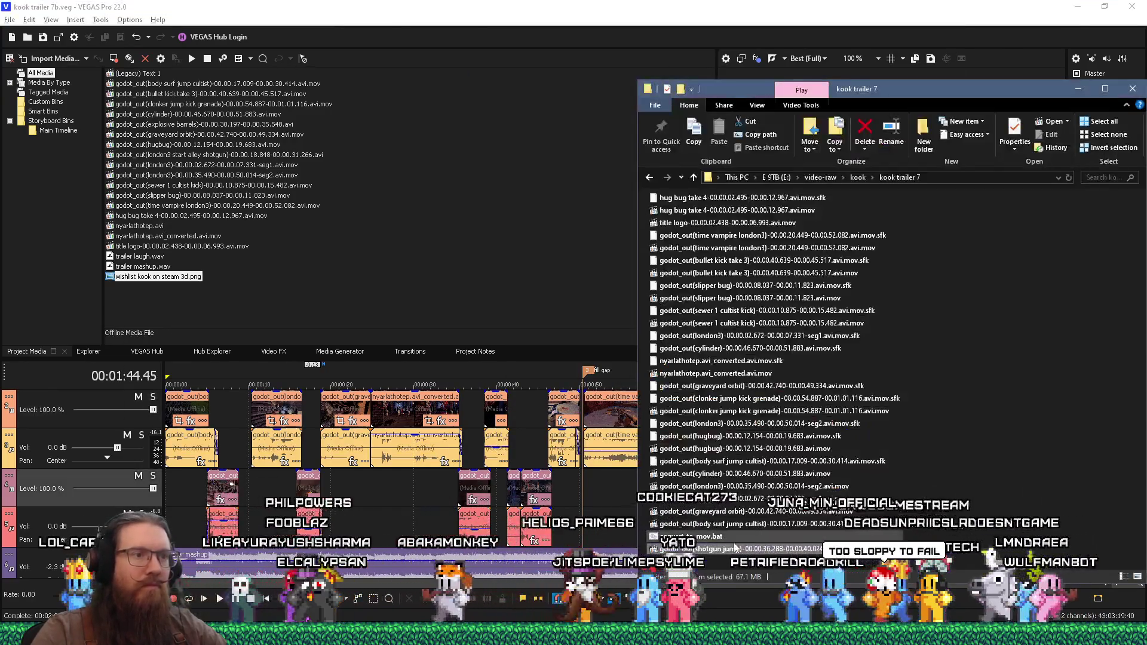
pyautogui.hotkey('alt', 'Tab')
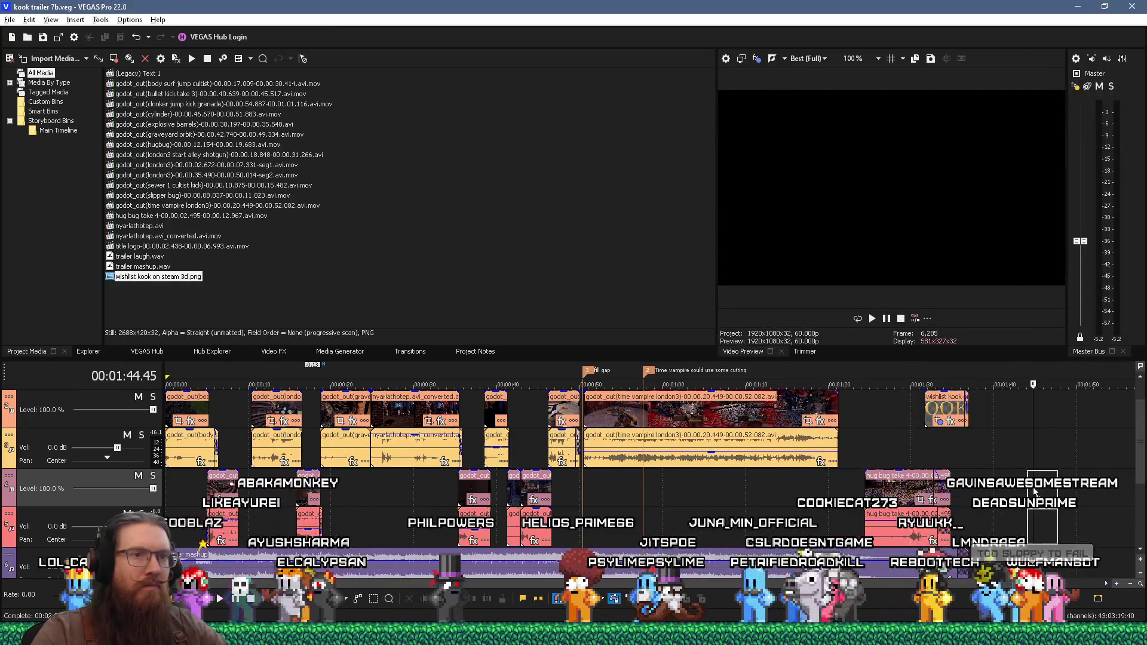
pyautogui.hotkey('alt', 'Tab')
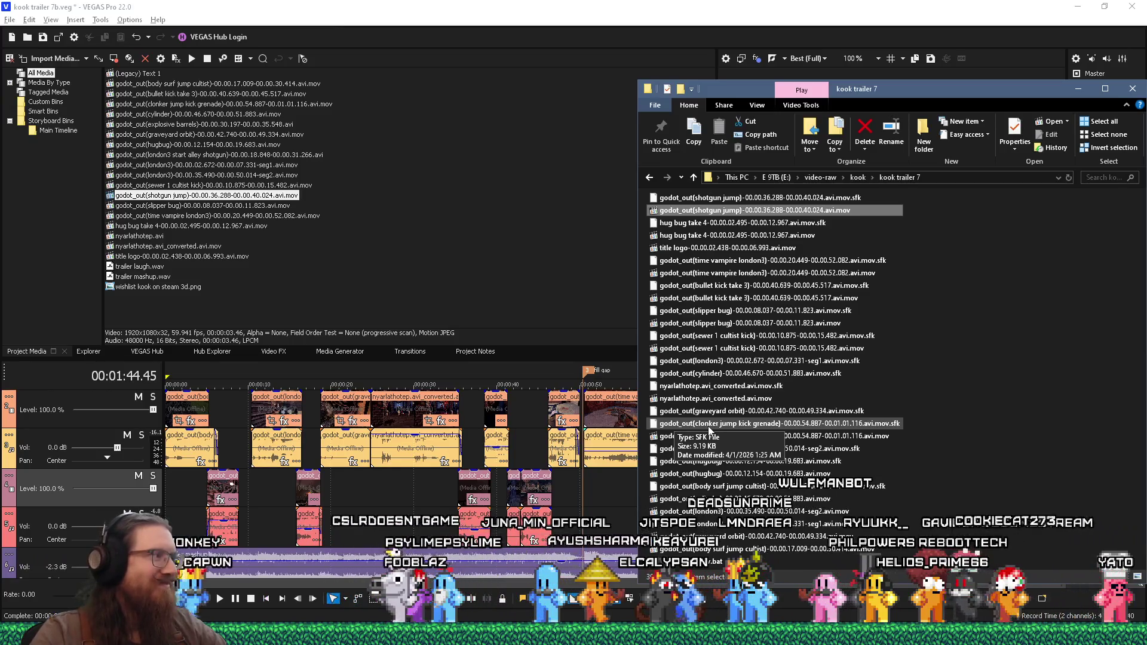
pyautogui.hotkey('alt', 'Tab')
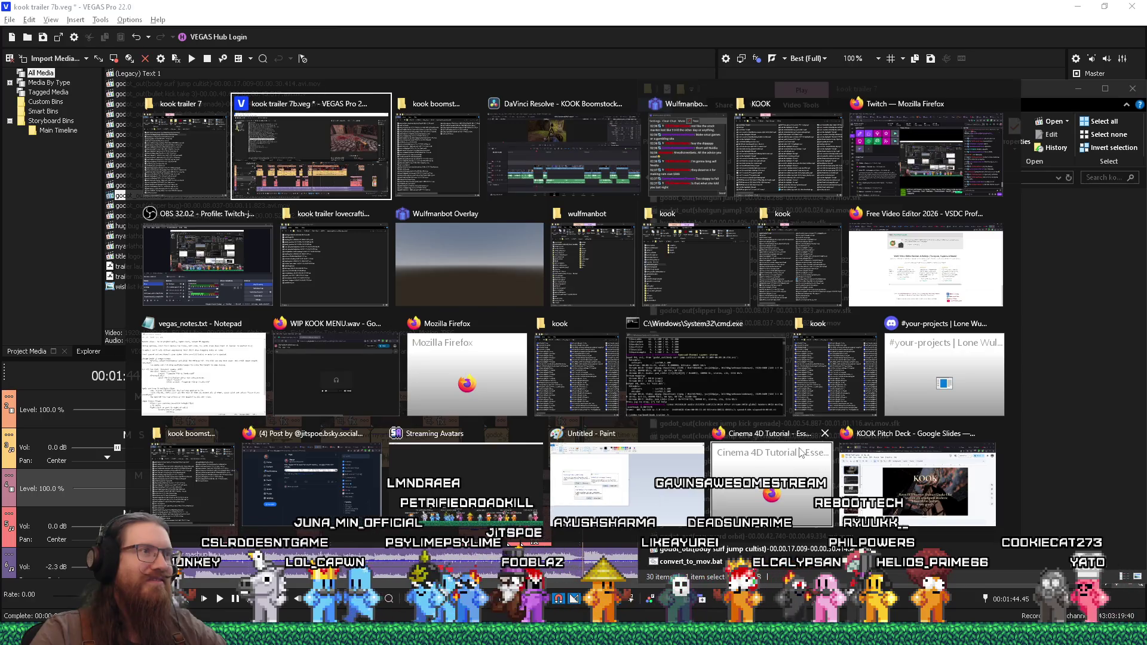
# Inspect the gravity grenade sewer1 clip's options in DaVinci Resolve without changing anything
pyautogui.press('Tab')
pyautogui.press('Tab')
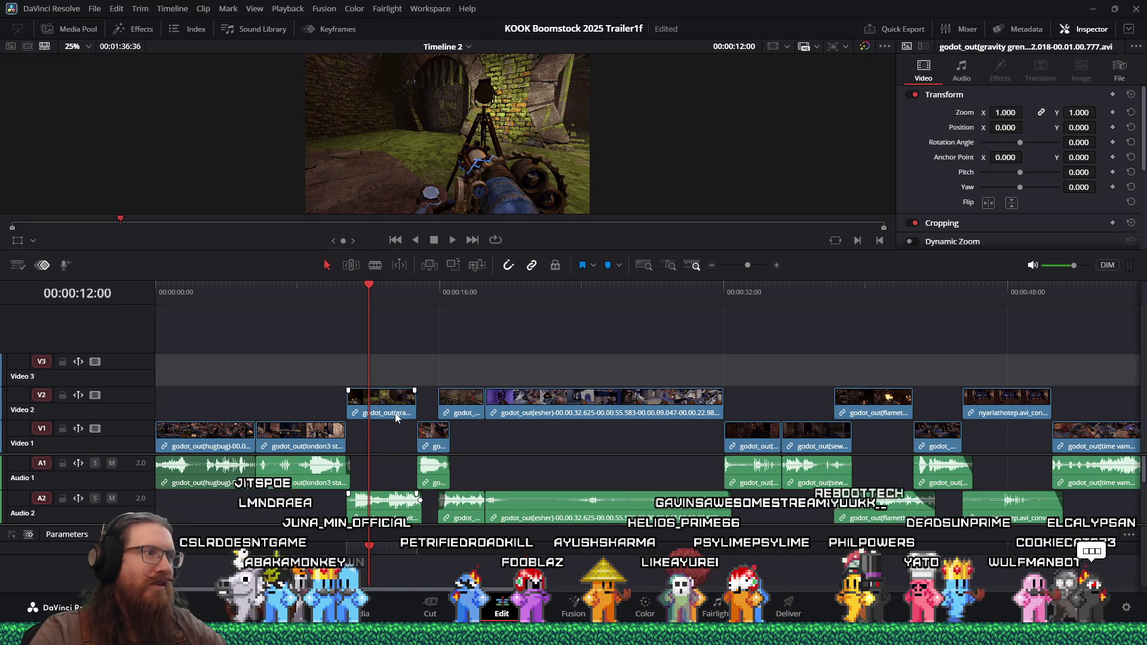
pyautogui.rightClick(393, 408)
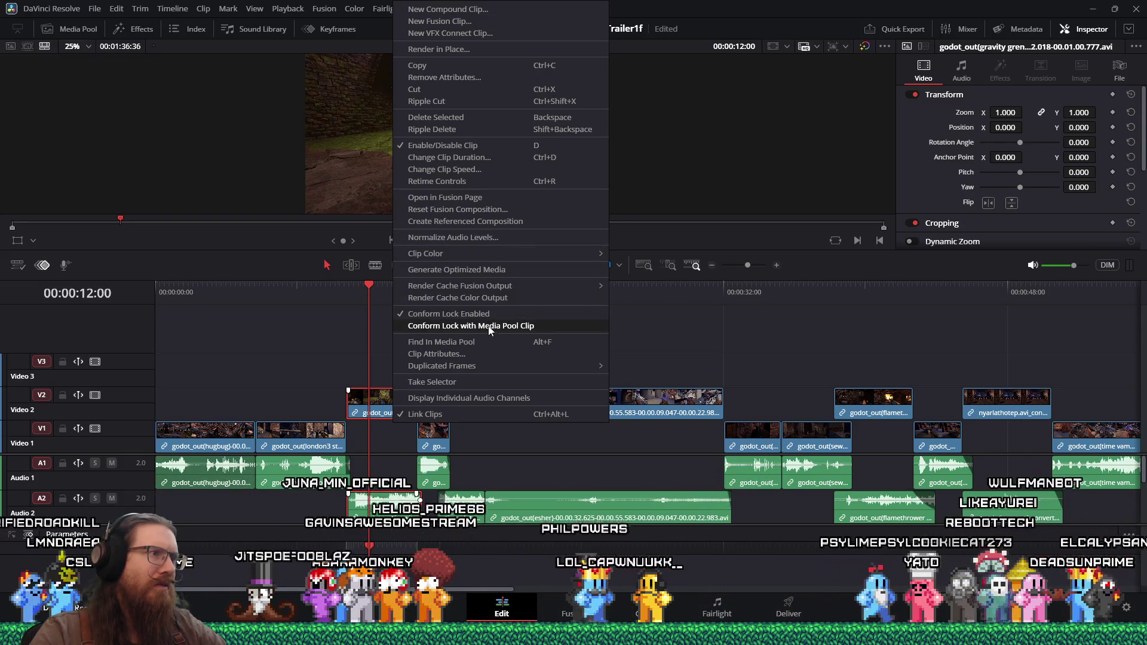
pyautogui.moveTo(509, 288)
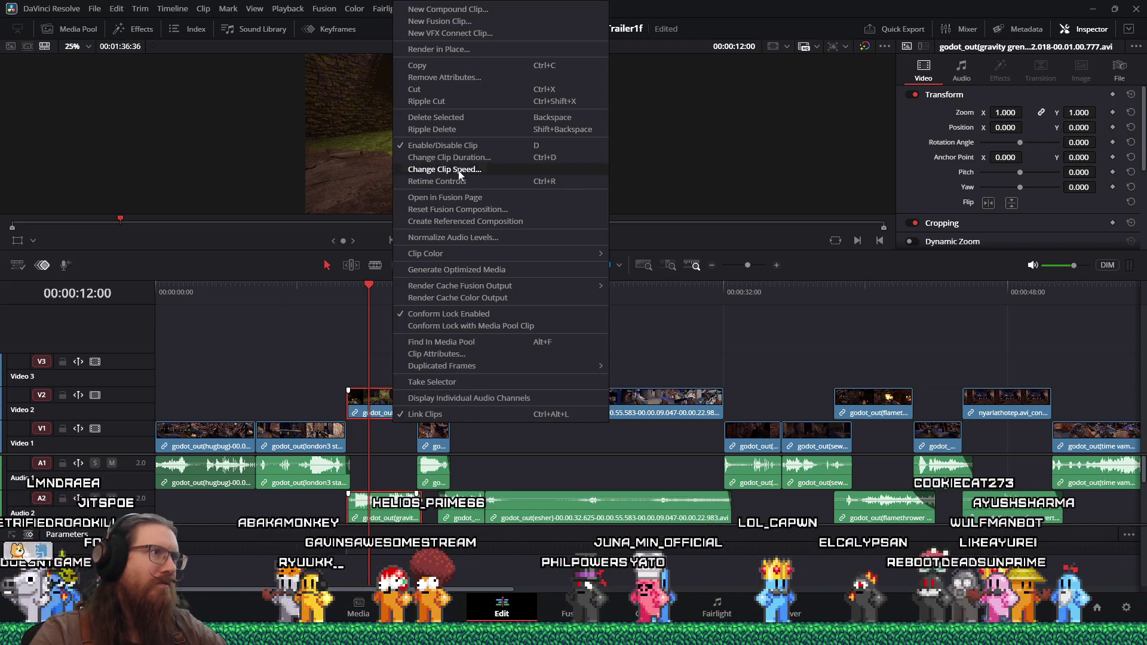
pyautogui.click(389, 431)
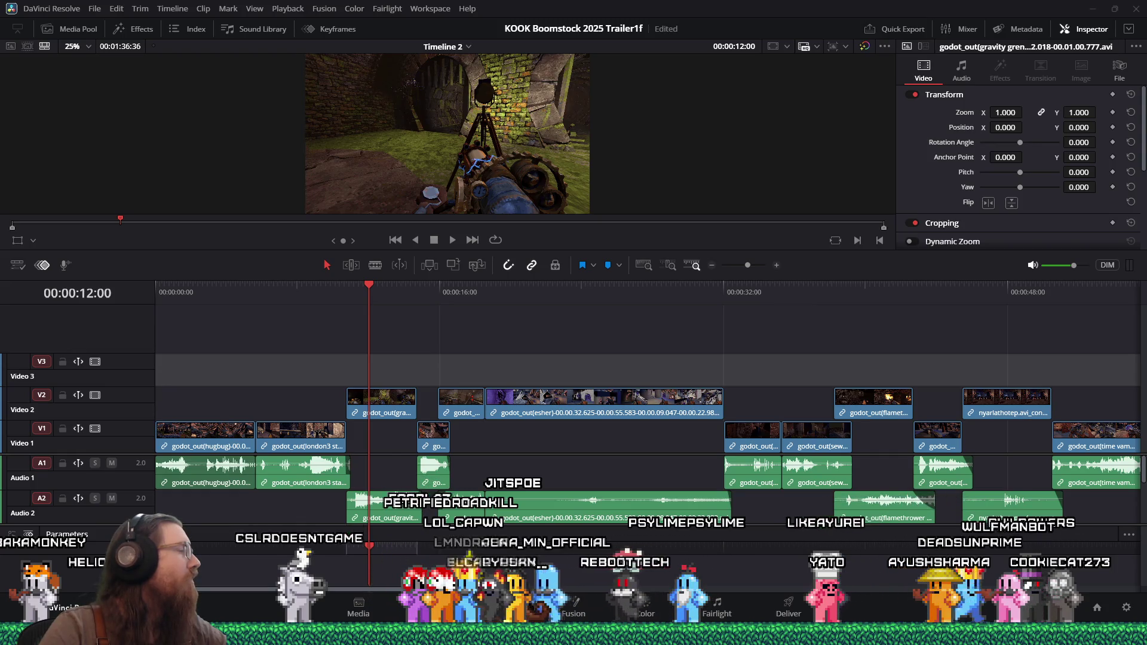
# Paste the converted gravity grenade sewer1 clip into the kook trailer 7 folder
pyautogui.hotkey('alt', 'Tab')
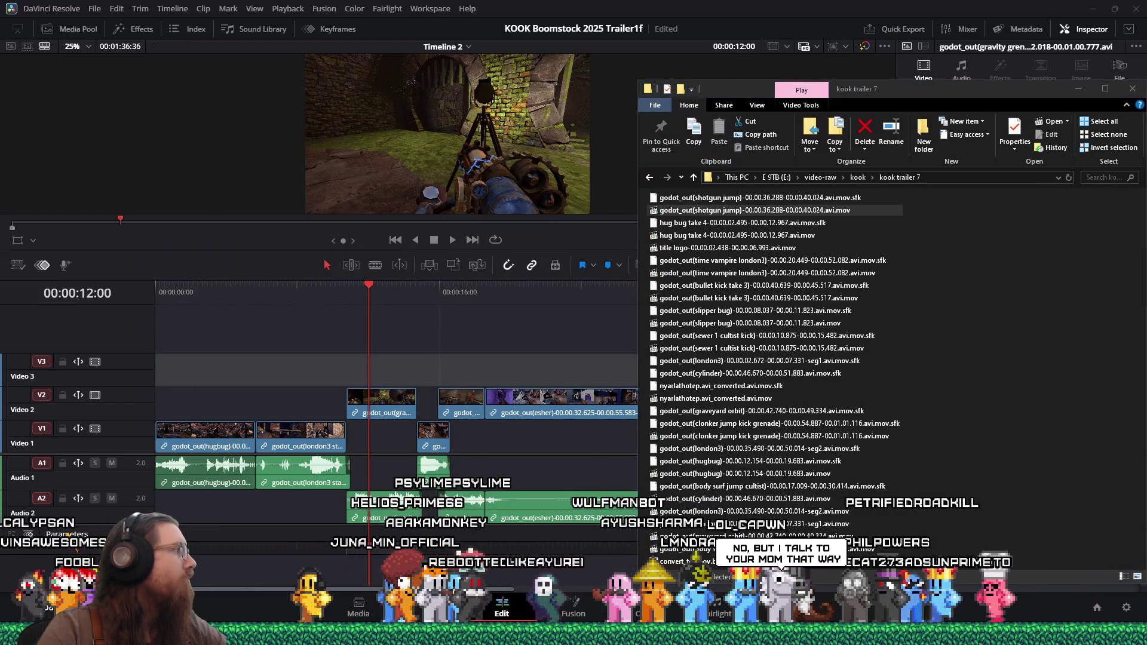
pyautogui.rightClick(951, 285)
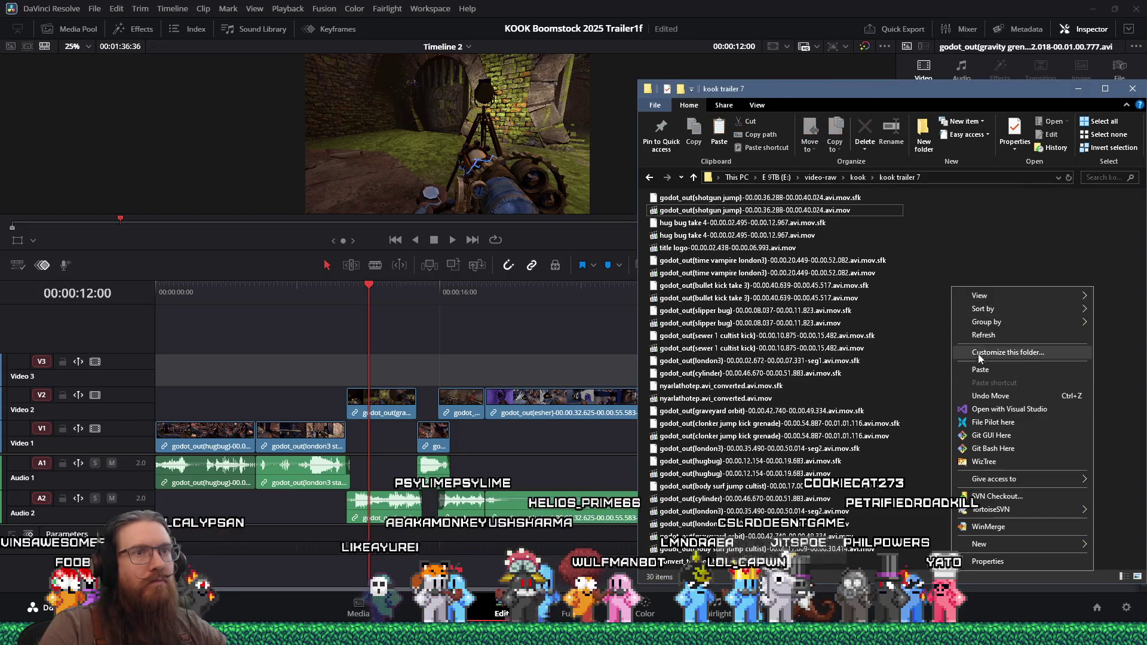
pyautogui.click(959, 353)
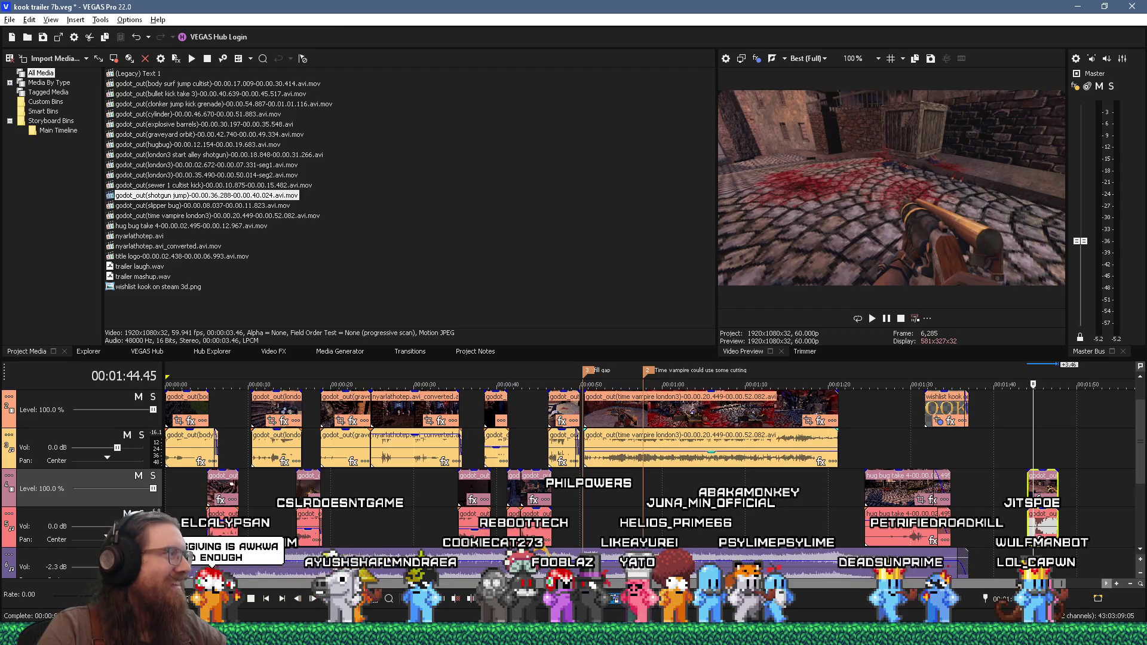
# Place the gravity grenade sewer1 clip near 00:00:07 and trim both its edges
pyautogui.click(229, 428)
pyautogui.scroll(3, 317, 453)
pyautogui.hotkey('alt', 'Tab')
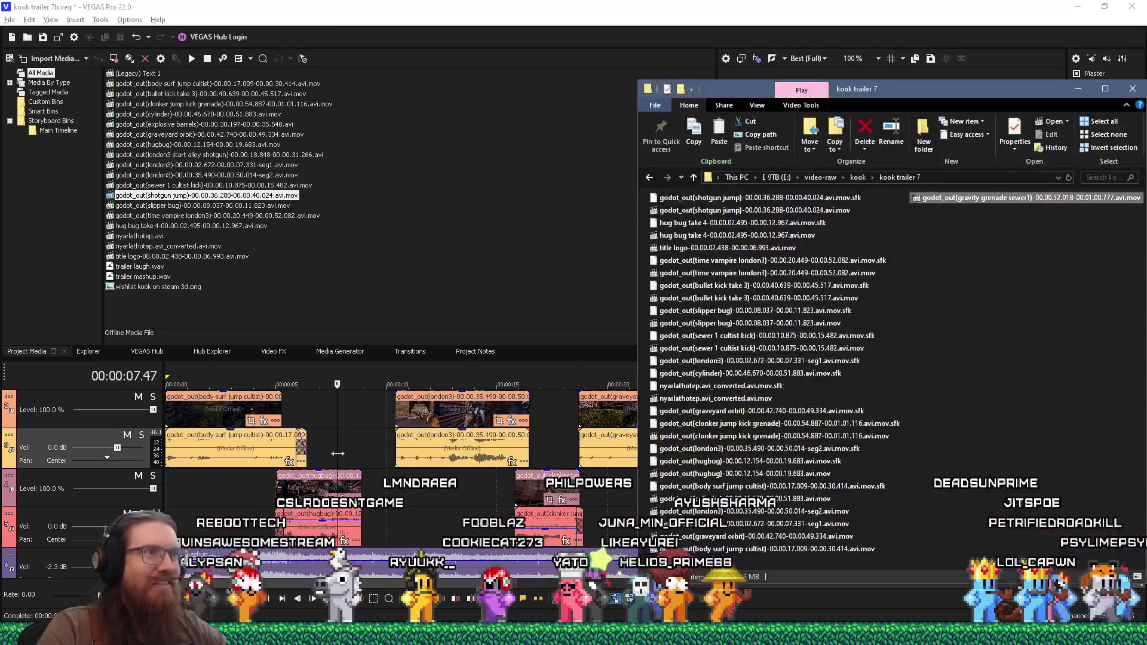
pyautogui.moveTo(987, 195)
pyautogui.mouseDown()
pyautogui.moveTo(370, 406)
pyautogui.moveTo(318, 411)
pyautogui.mouseUp()
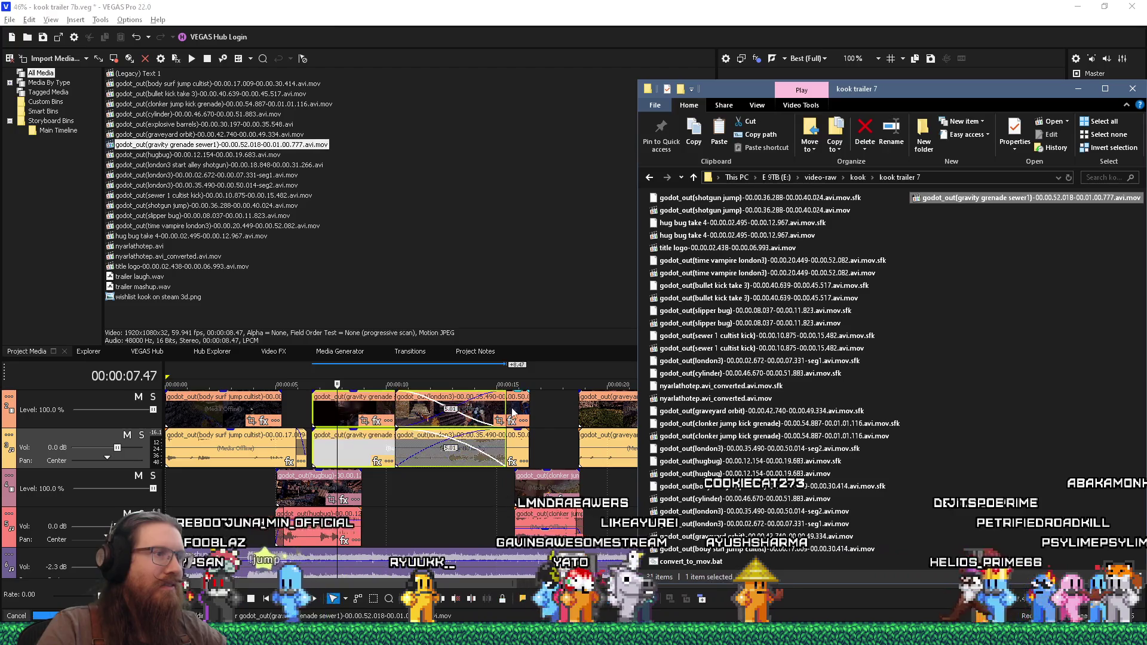
pyautogui.moveTo(389, 408); pyautogui.dragTo(384, 409)
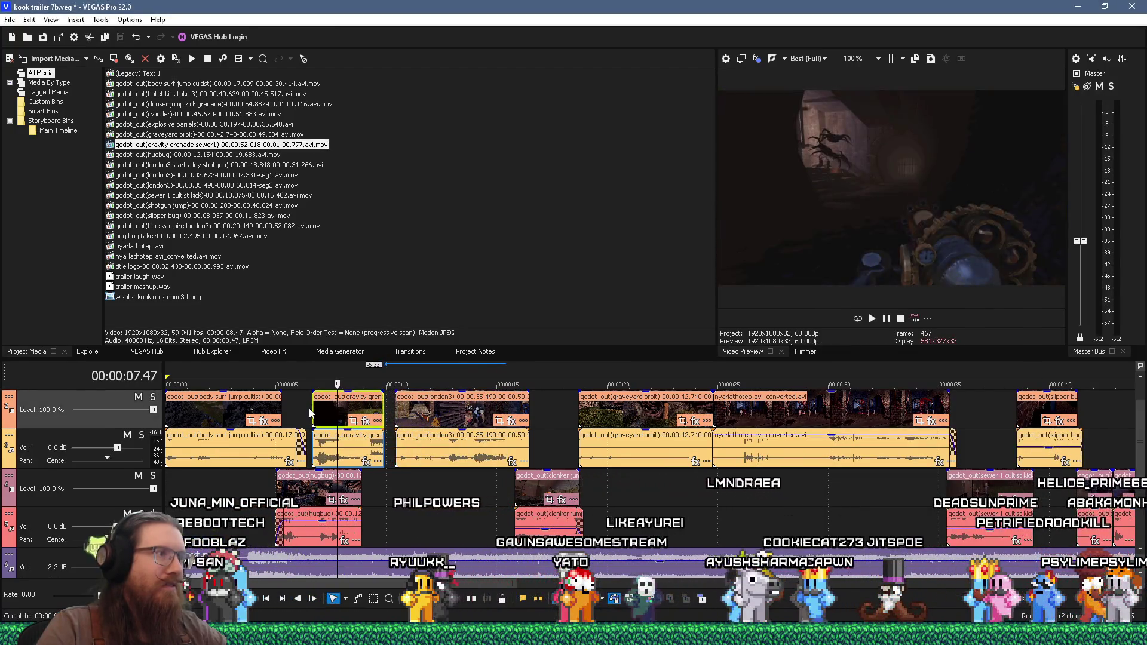
pyautogui.moveTo(323, 398); pyautogui.dragTo(335, 399)
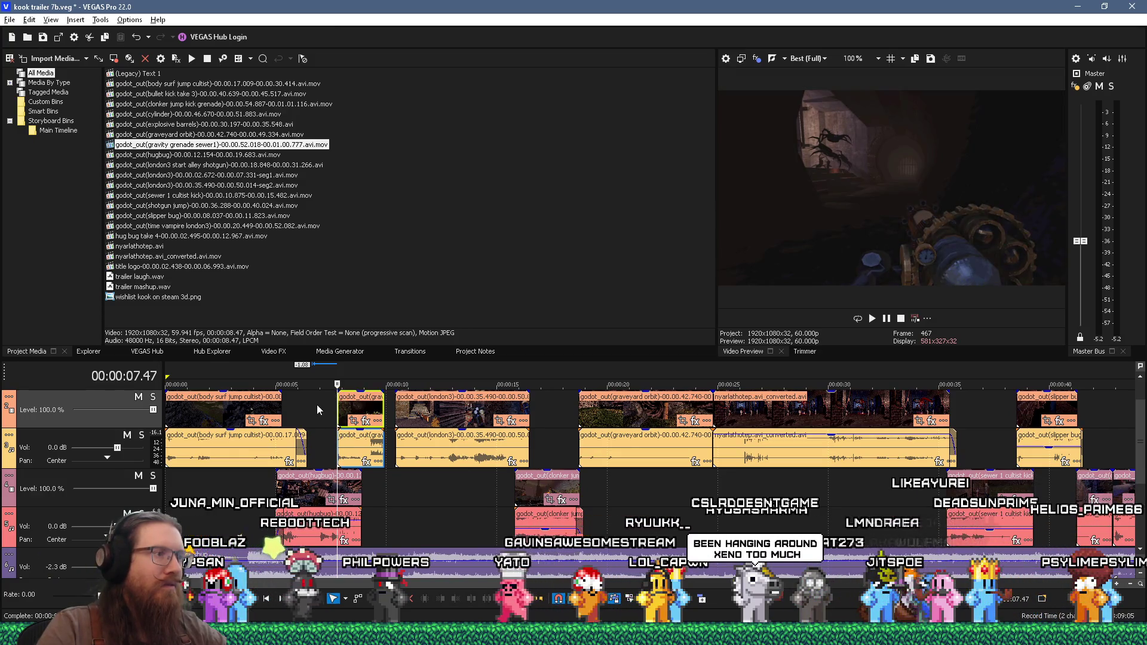
# Play back the new gravity grenade cut from about 6.5 seconds to review it
pyautogui.click(318, 404)
pyautogui.press('space')
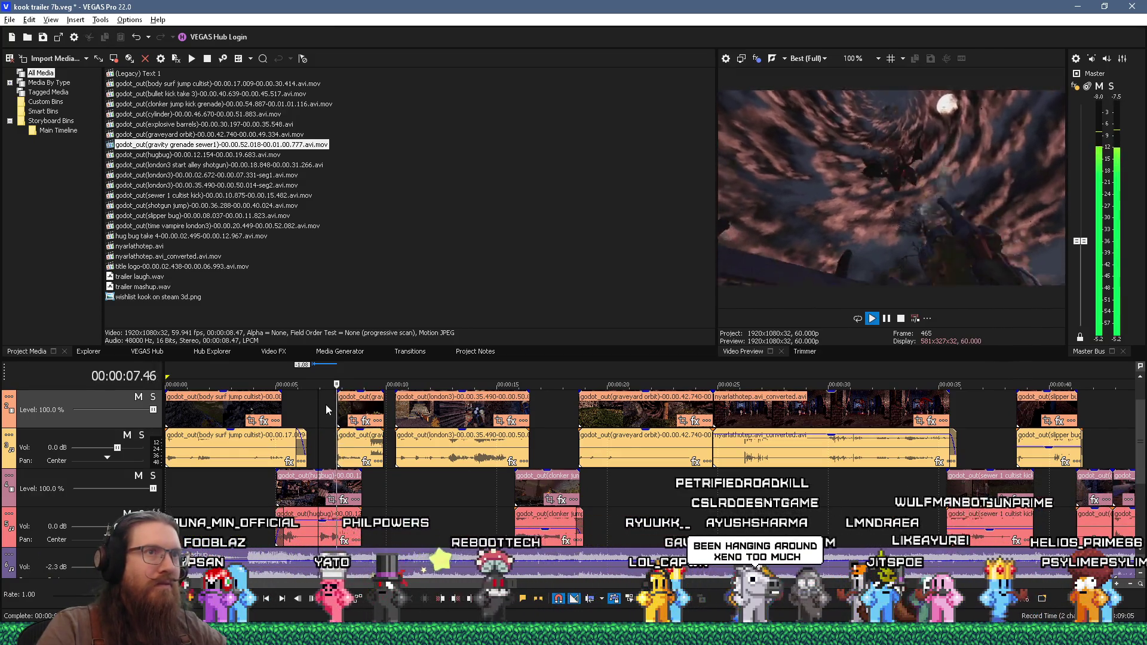
pyautogui.press('space')
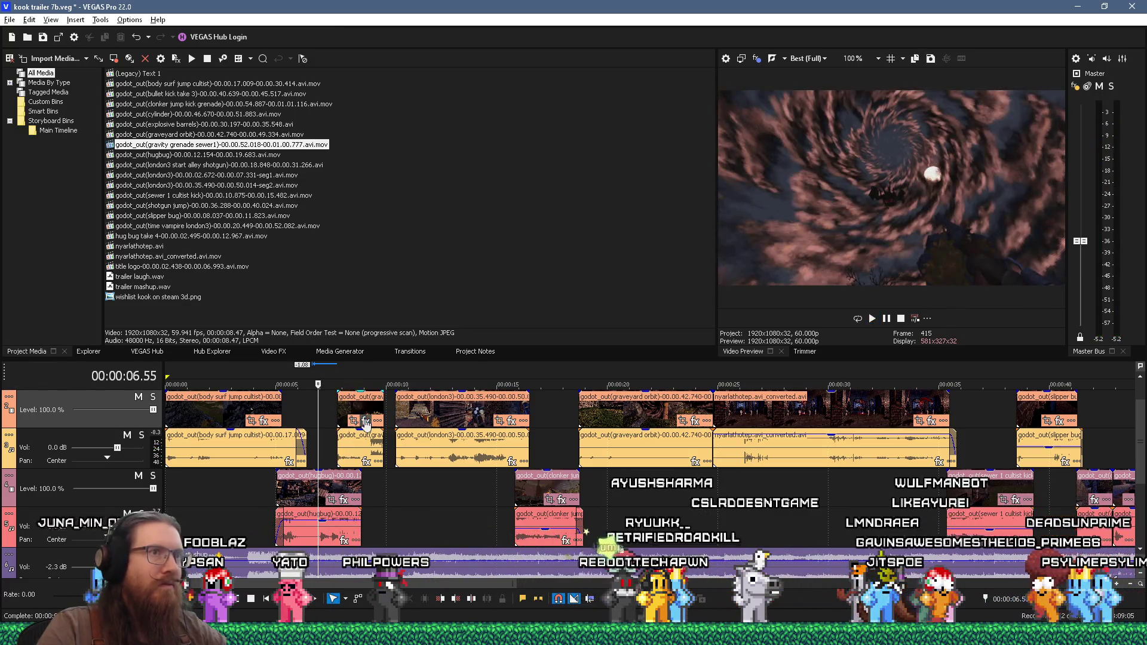
pyautogui.click(343, 412)
pyautogui.press('space')
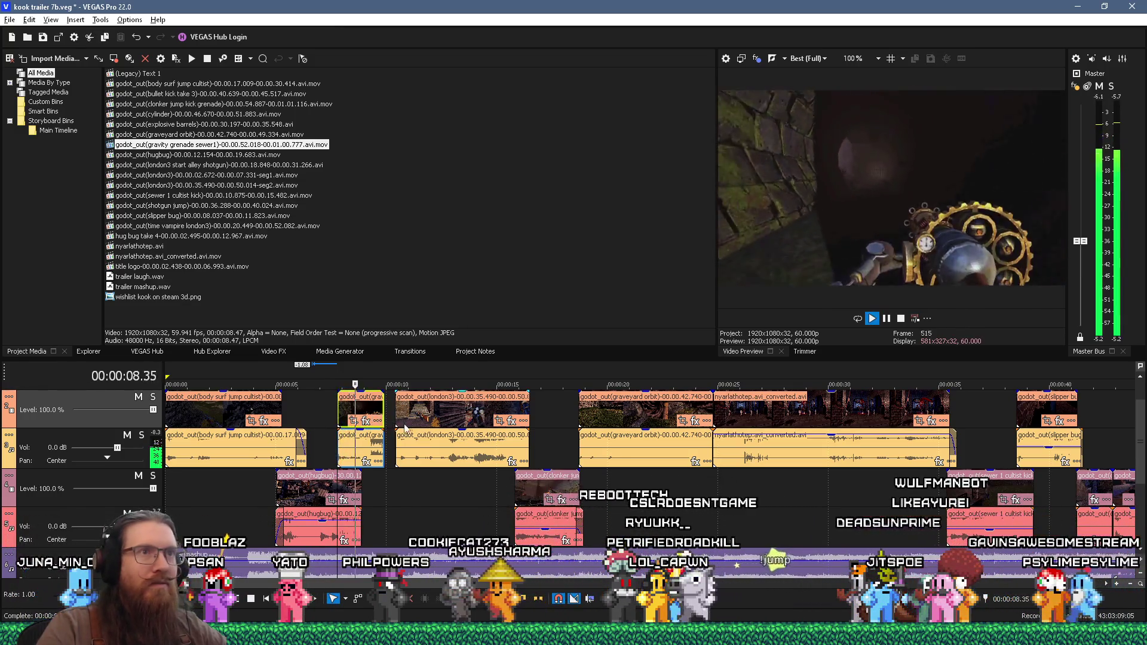
pyautogui.press('space')
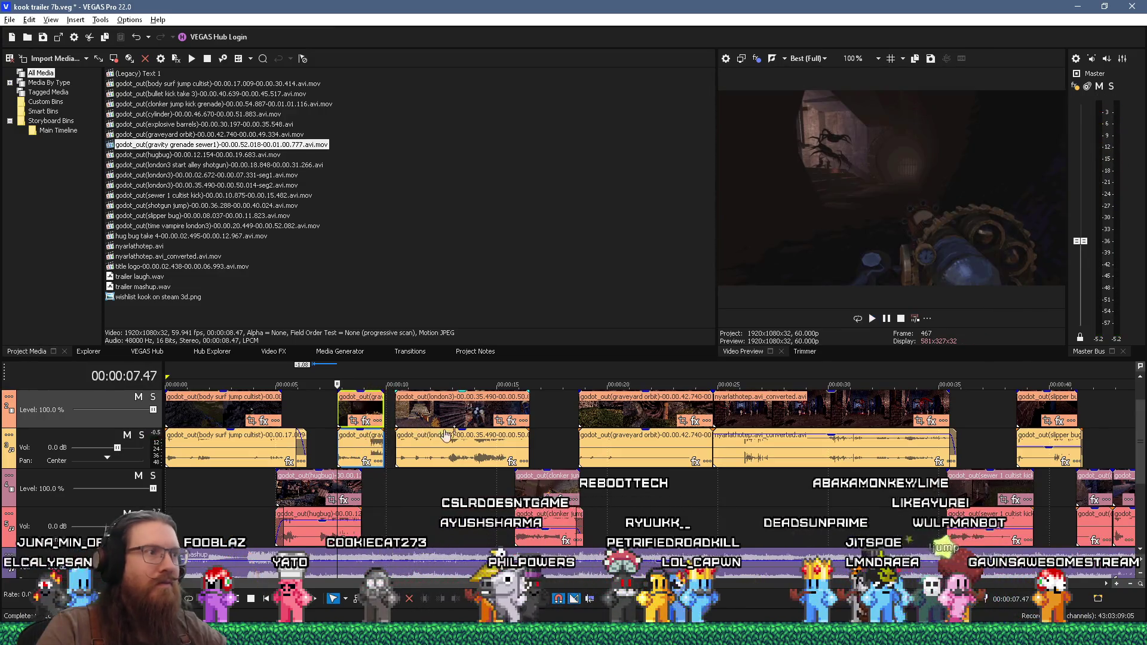
# Trim the start of the london3 clip later in two passes, reviewing the edit
pyautogui.scroll(3, 636, 425)
pyautogui.moveTo(626, 416); pyautogui.dragTo(632, 422)
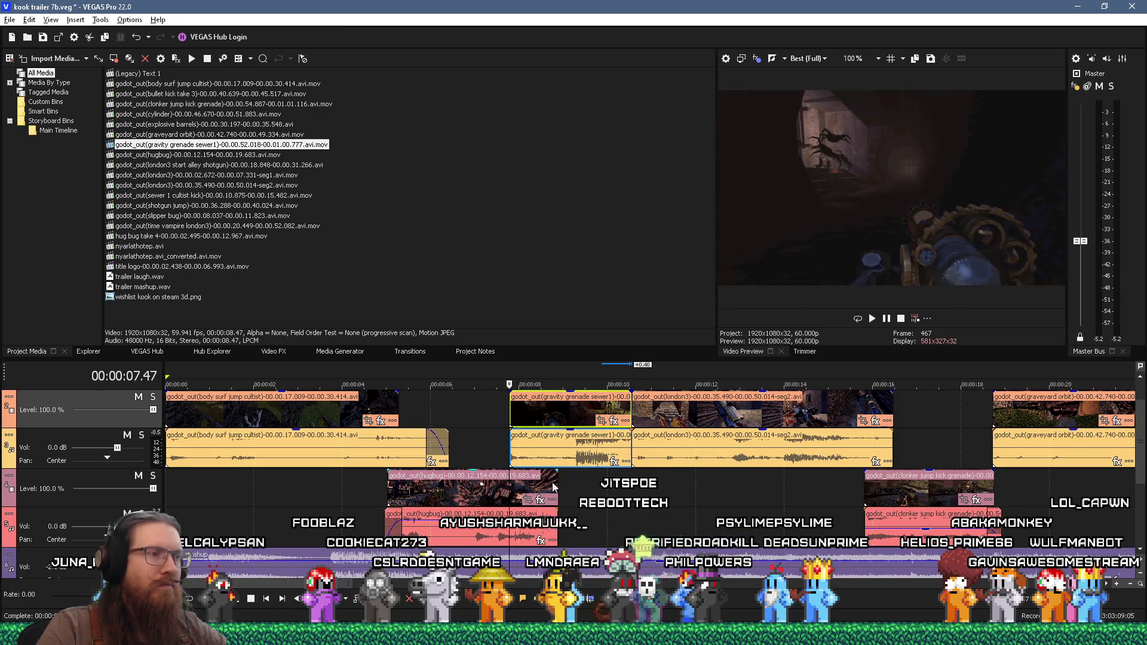
pyautogui.press('space')
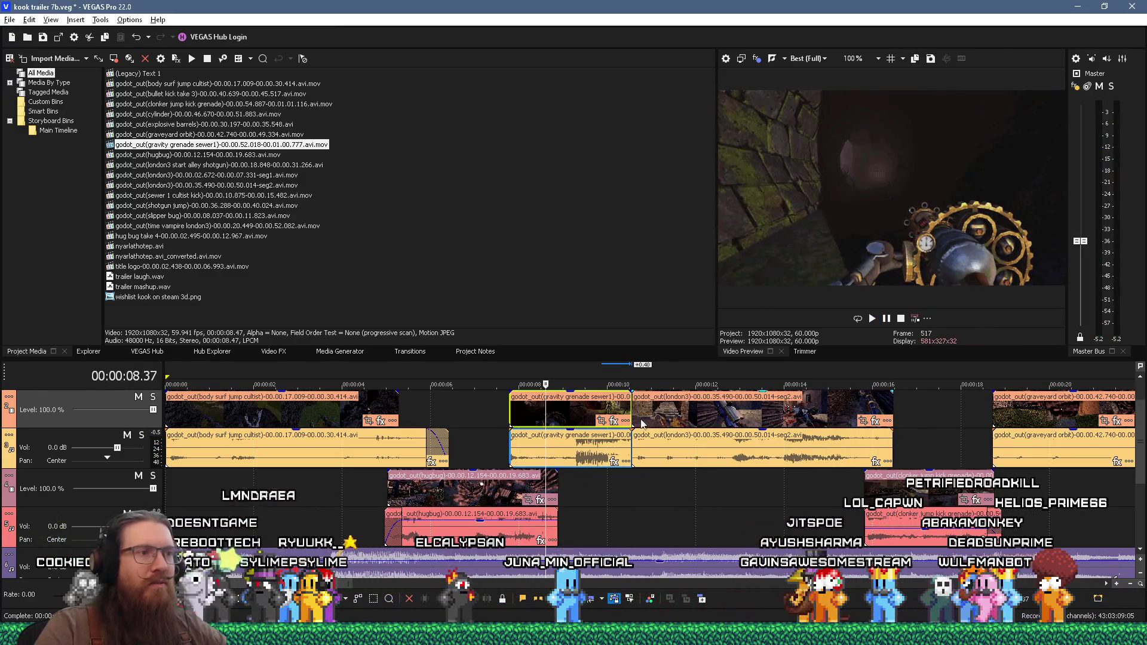
pyautogui.moveTo(635, 414); pyautogui.dragTo(667, 415)
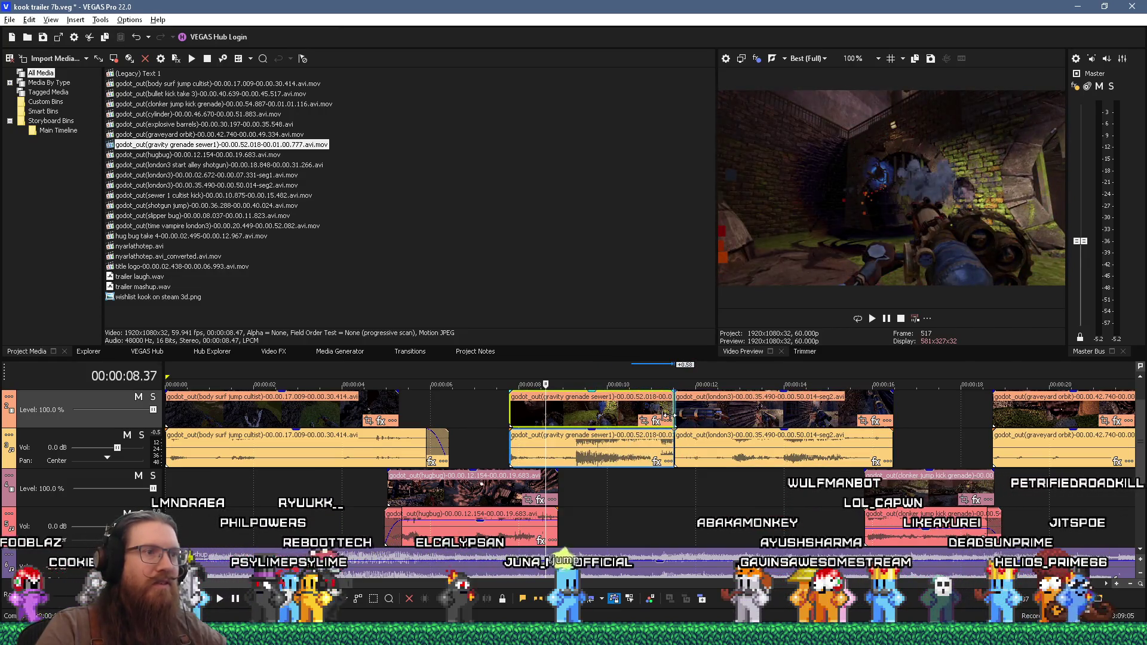
pyautogui.press('space')
pyautogui.click(601, 484)
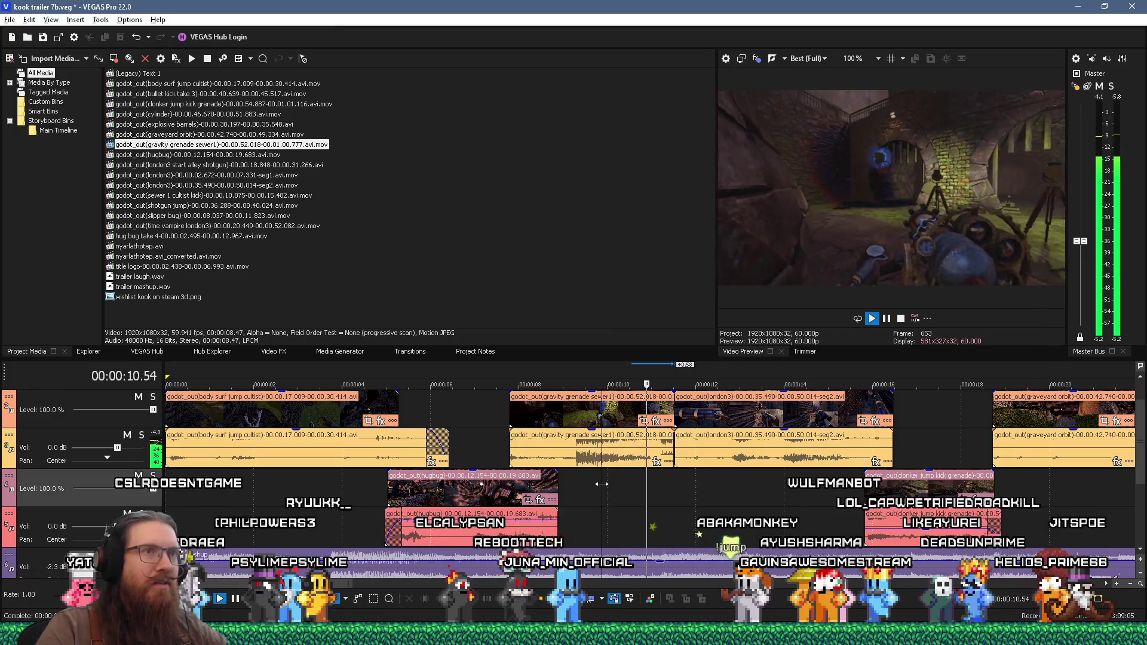
pyautogui.press('space')
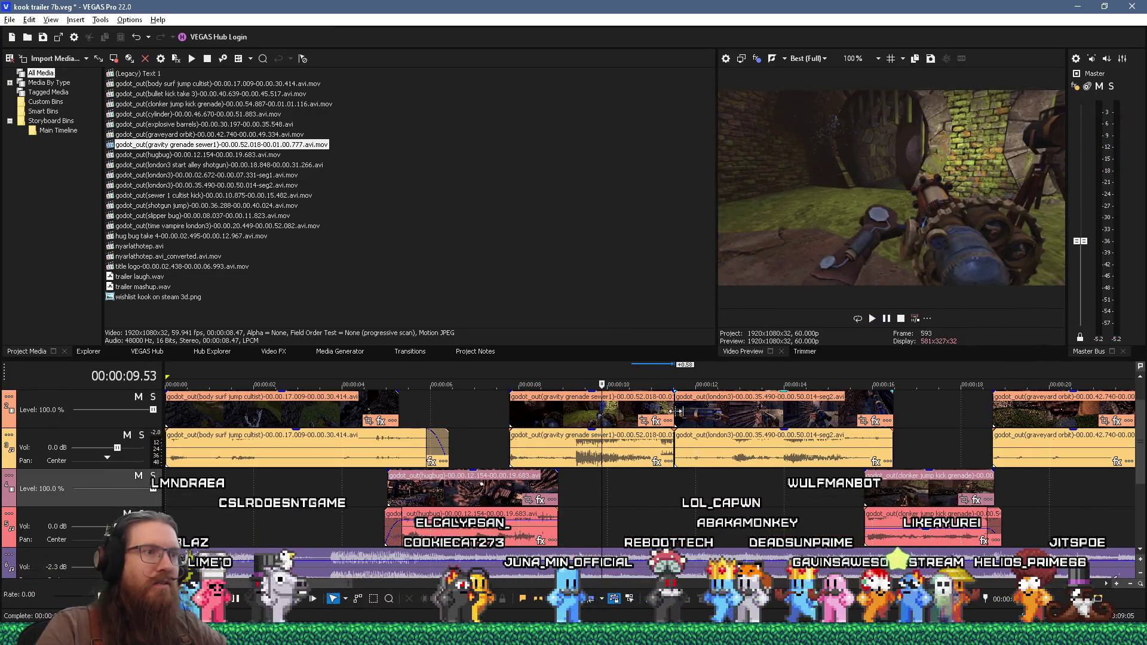
# Butt the london3 clip against the gravity grenade clip and play the tightened cut
pyautogui.click(679, 415)
pyautogui.moveTo(680, 415); pyautogui.dragTo(657, 412)
pyautogui.click(648, 502)
pyautogui.press('space')
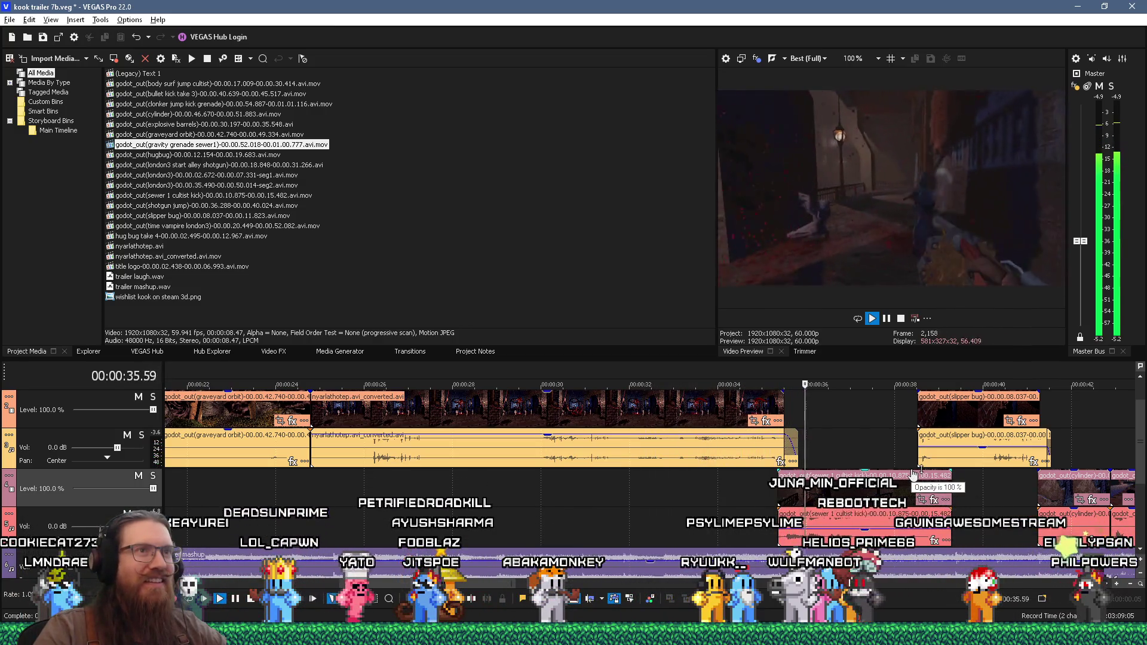
# Review the trailer playback around 37 and 44 seconds
pyautogui.scroll(-3, 906, 461)
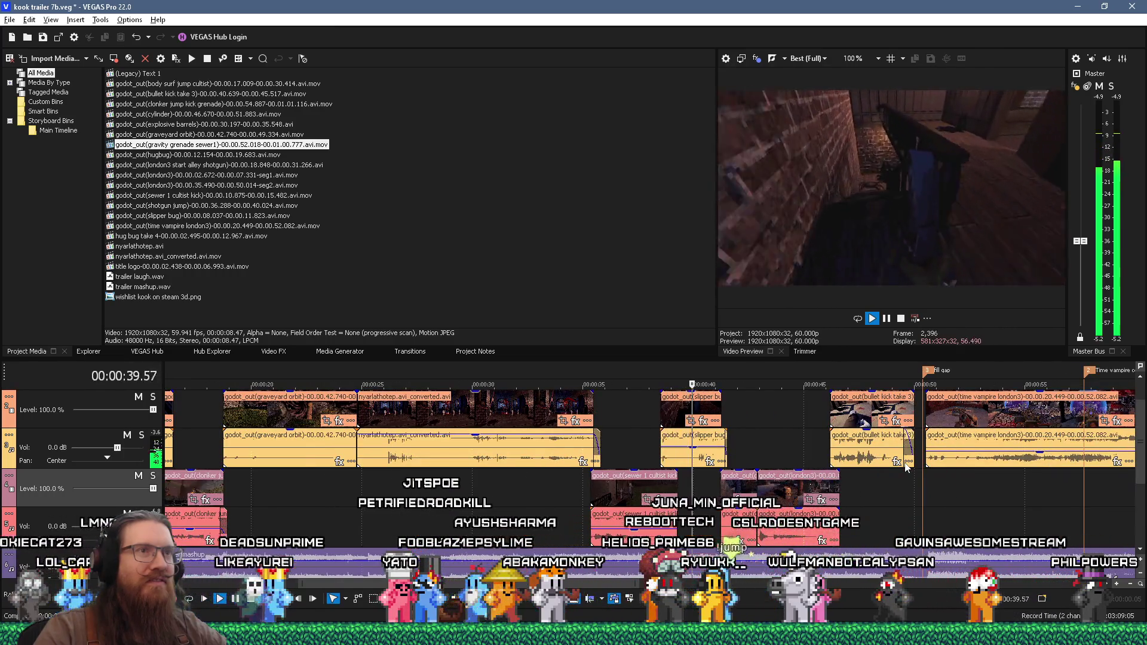
pyautogui.scroll(-5, 867, 454)
pyautogui.press('space')
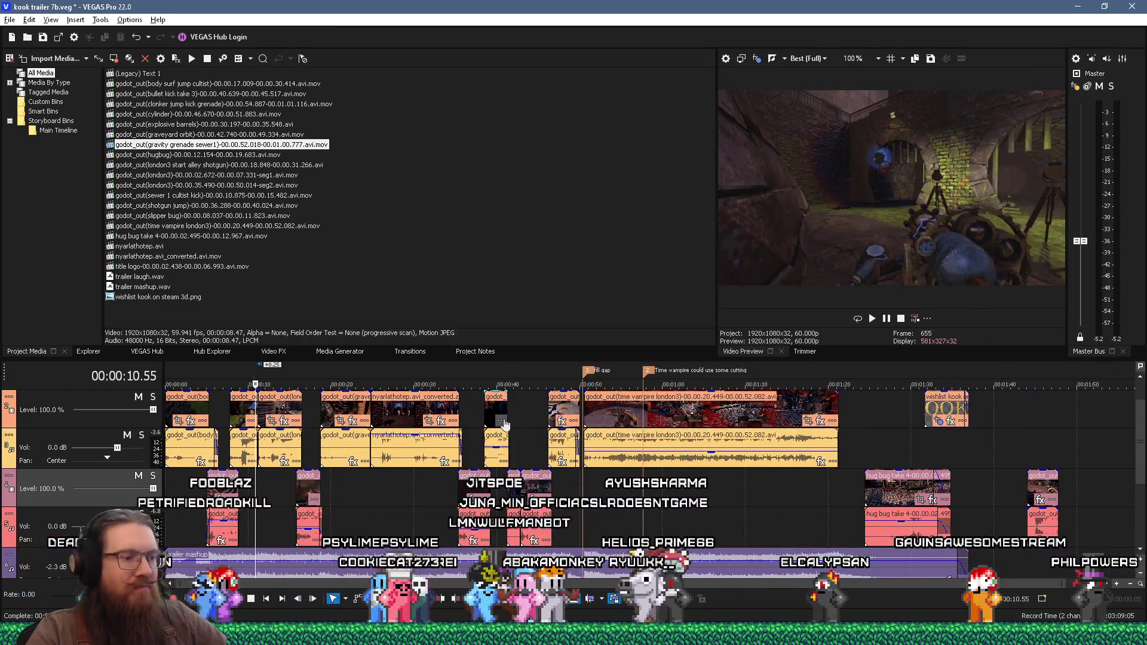
pyautogui.click(475, 407)
pyautogui.press('space')
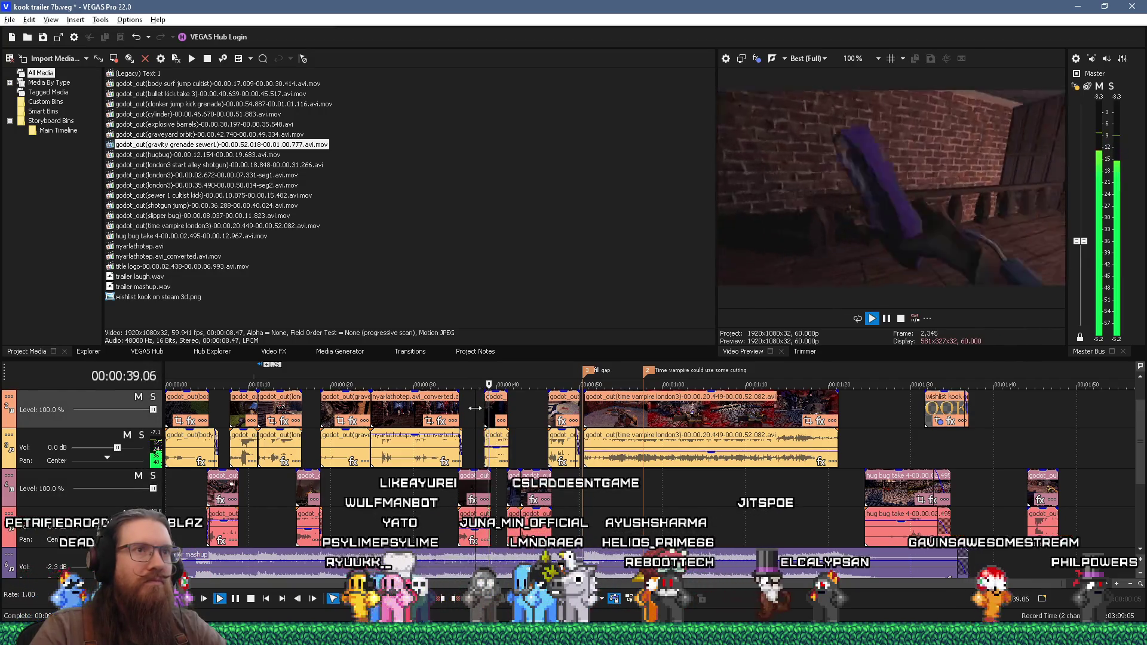
pyautogui.press('space')
pyautogui.scroll(5, 874, 445)
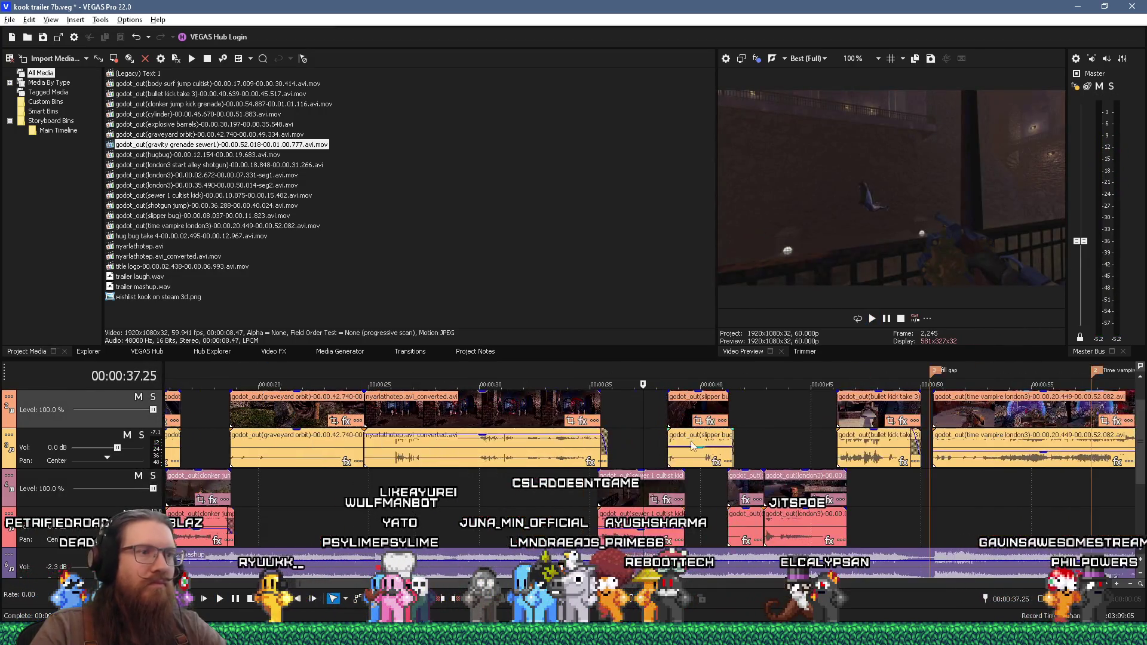
pyautogui.scroll(2, 946, 425)
pyautogui.click(945, 425)
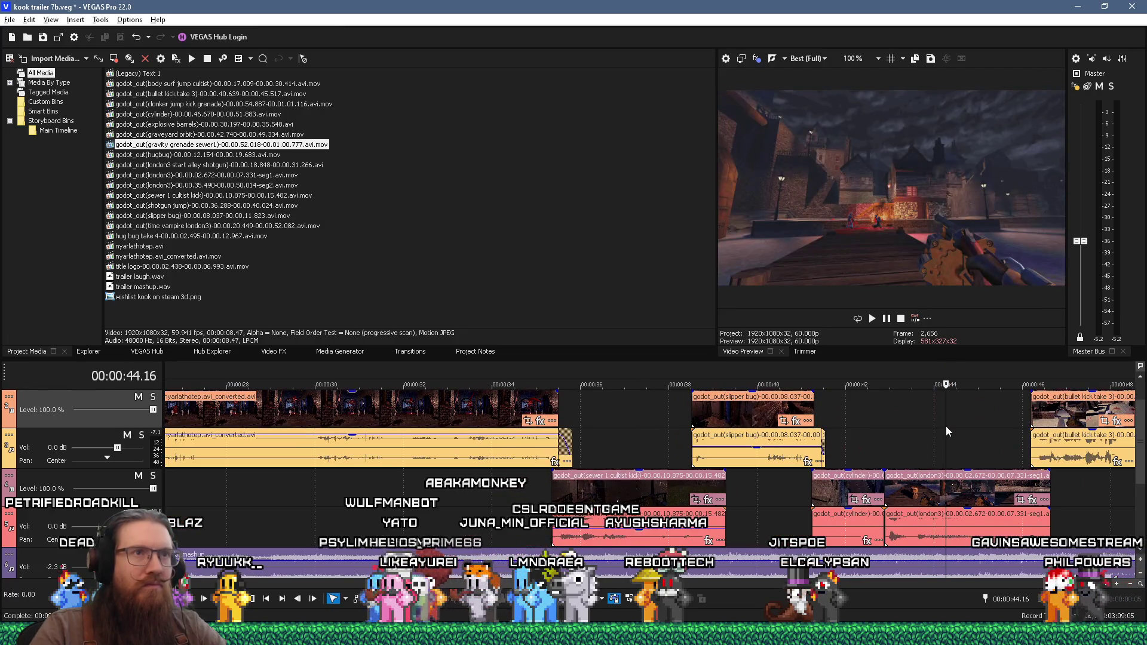
pyautogui.press('space')
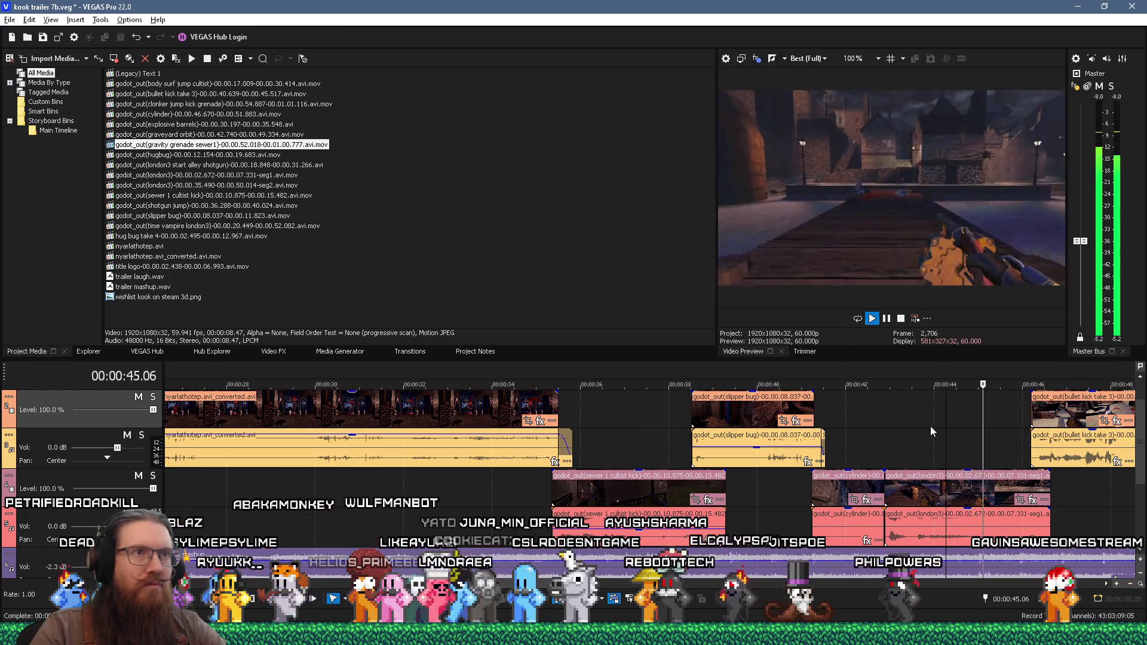
# Trim the slipper bug clip's start slightly later and replay from about 37 seconds
pyautogui.click(678, 419)
pyautogui.click(611, 418)
pyautogui.press('space')
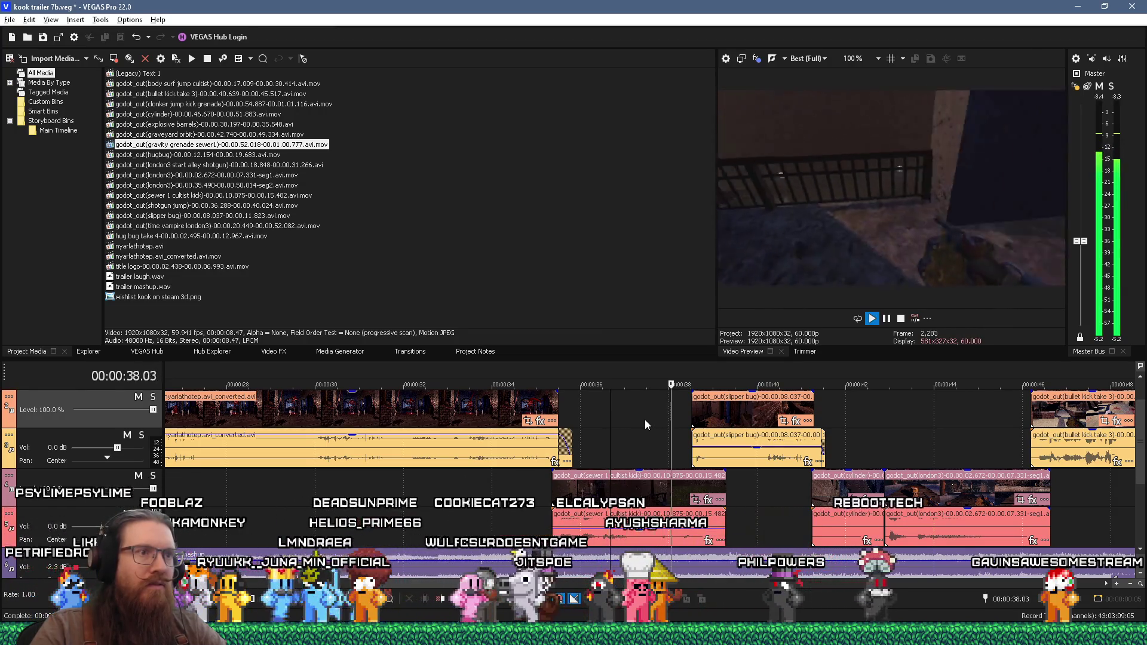
pyautogui.press('space')
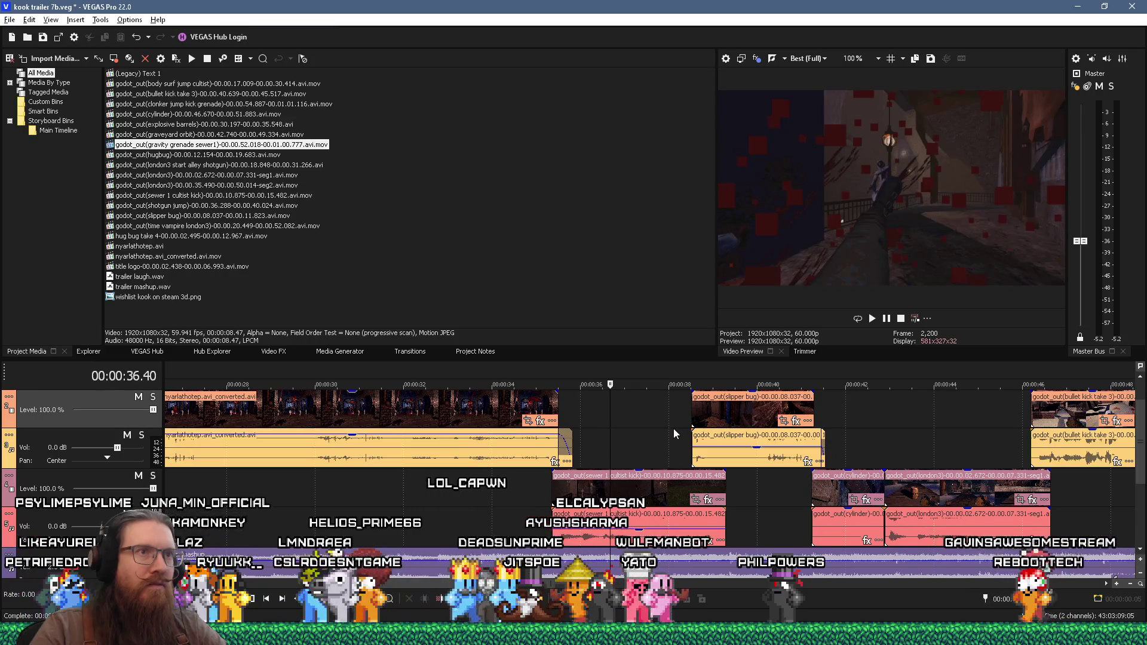
pyautogui.moveTo(693, 414); pyautogui.dragTo(683, 437)
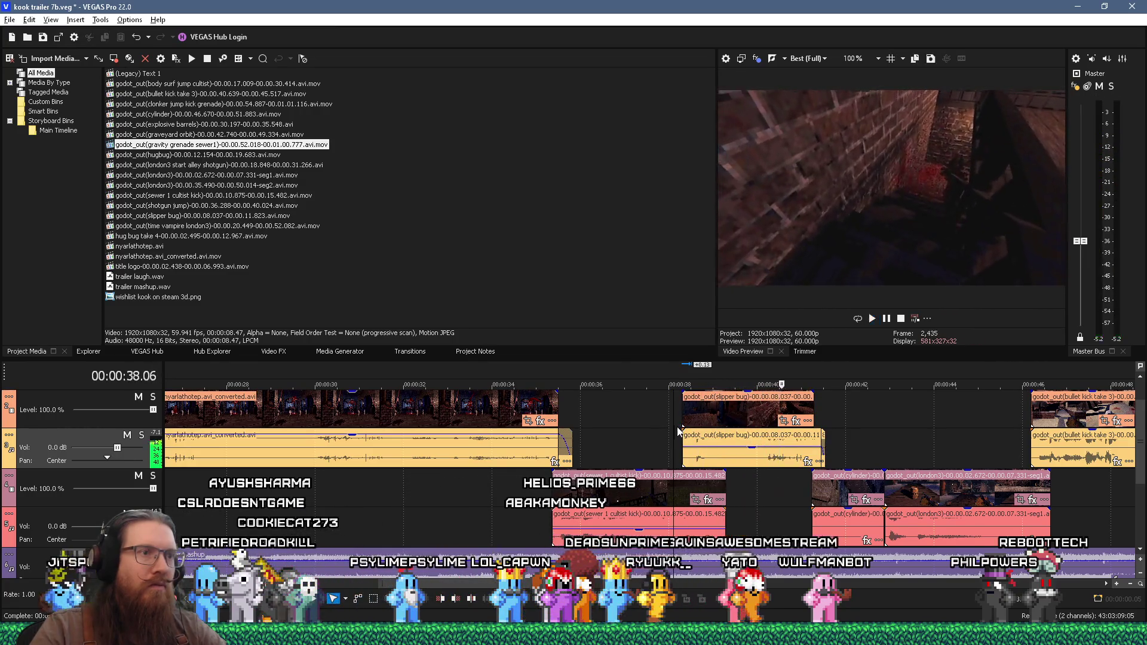
pyautogui.click(645, 418)
pyautogui.press('space')
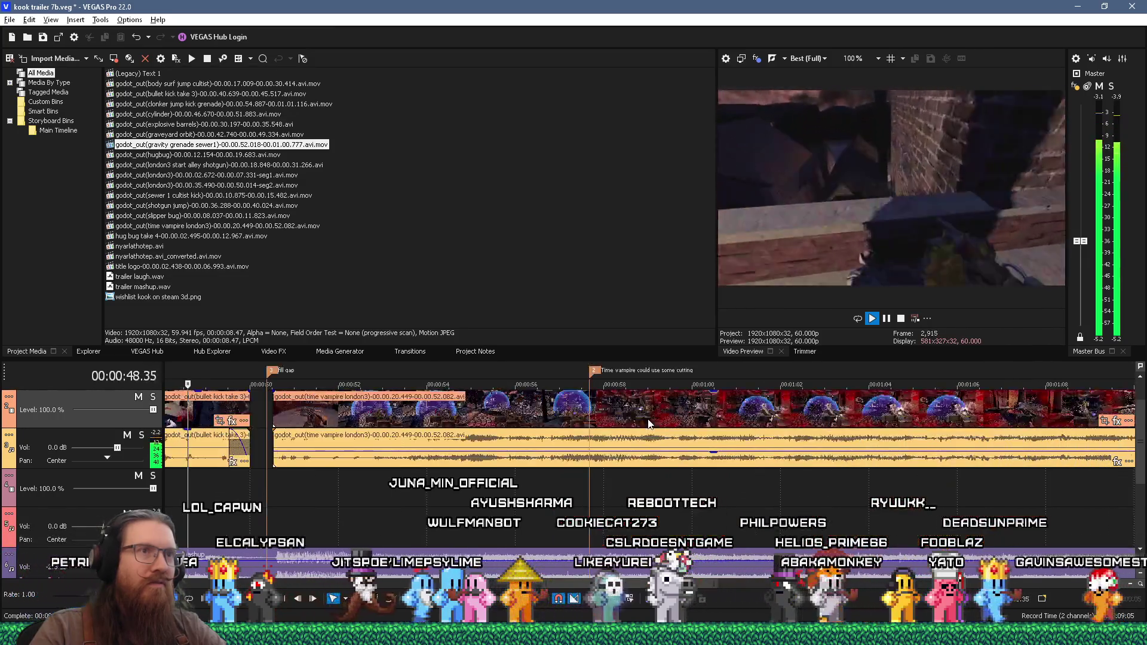
# Extend the end of the bullet kick take 3 clip slightly and replay from about 49 seconds
pyautogui.press('space')
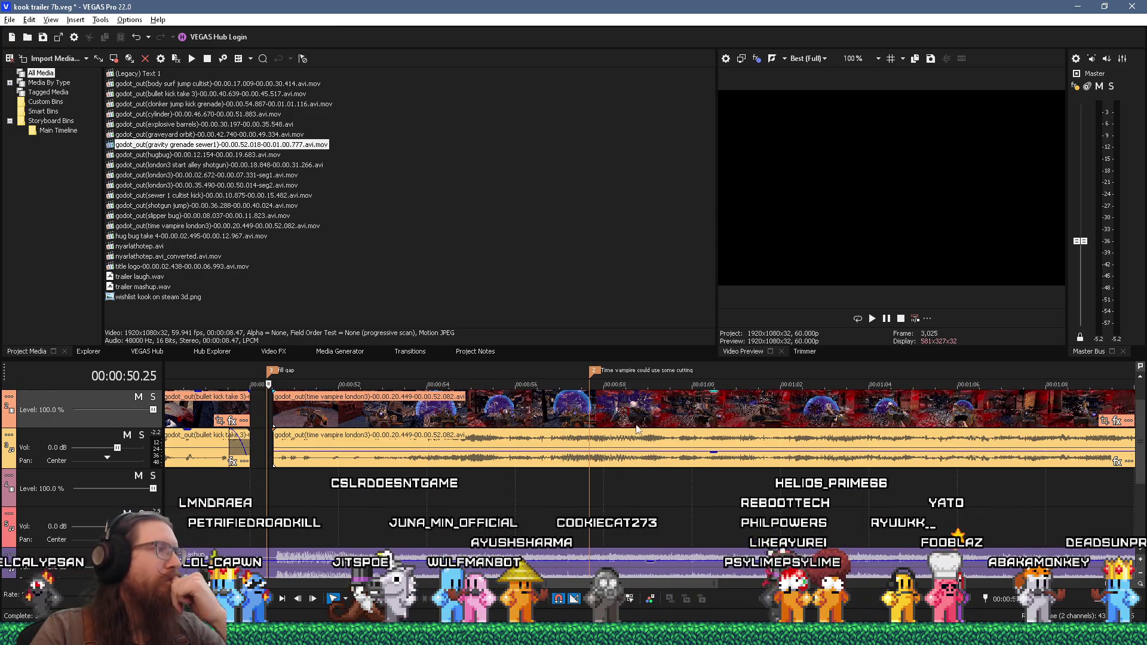
pyautogui.moveTo(245, 397); pyautogui.dragTo(253, 393)
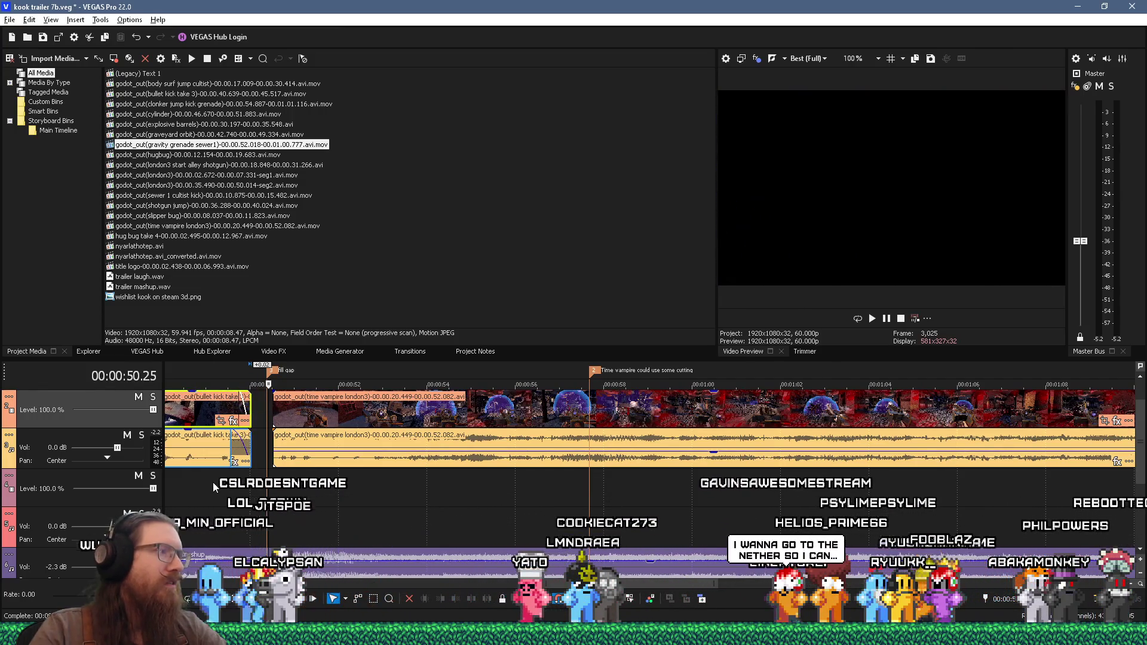
pyautogui.click(206, 483)
pyautogui.press('space')
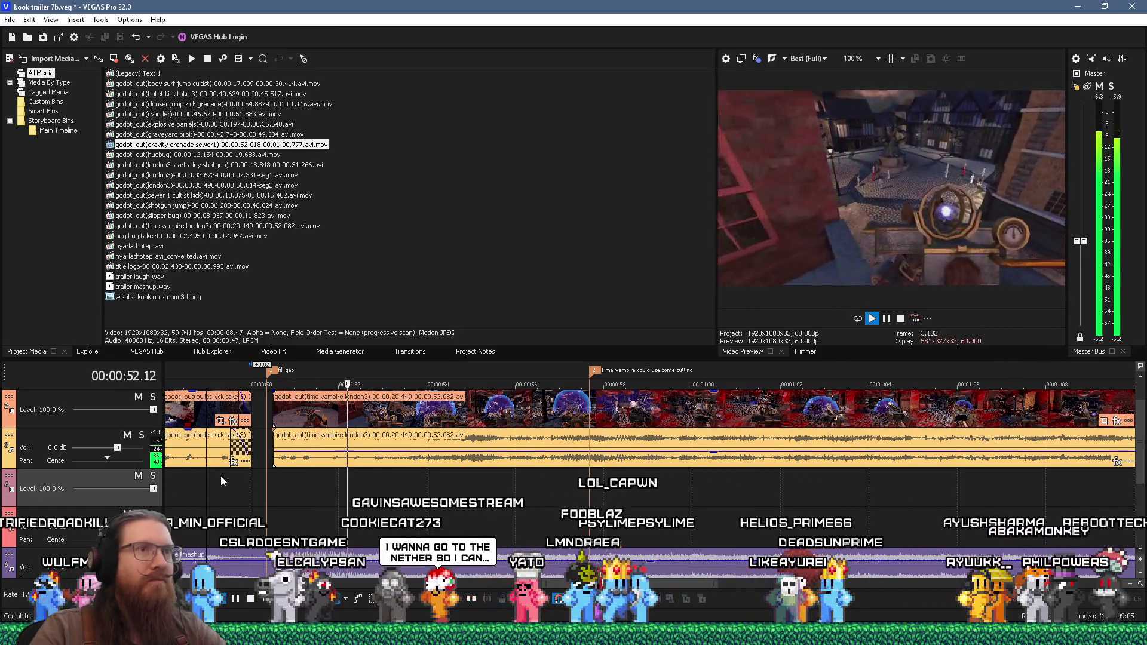
pyautogui.press('Return')
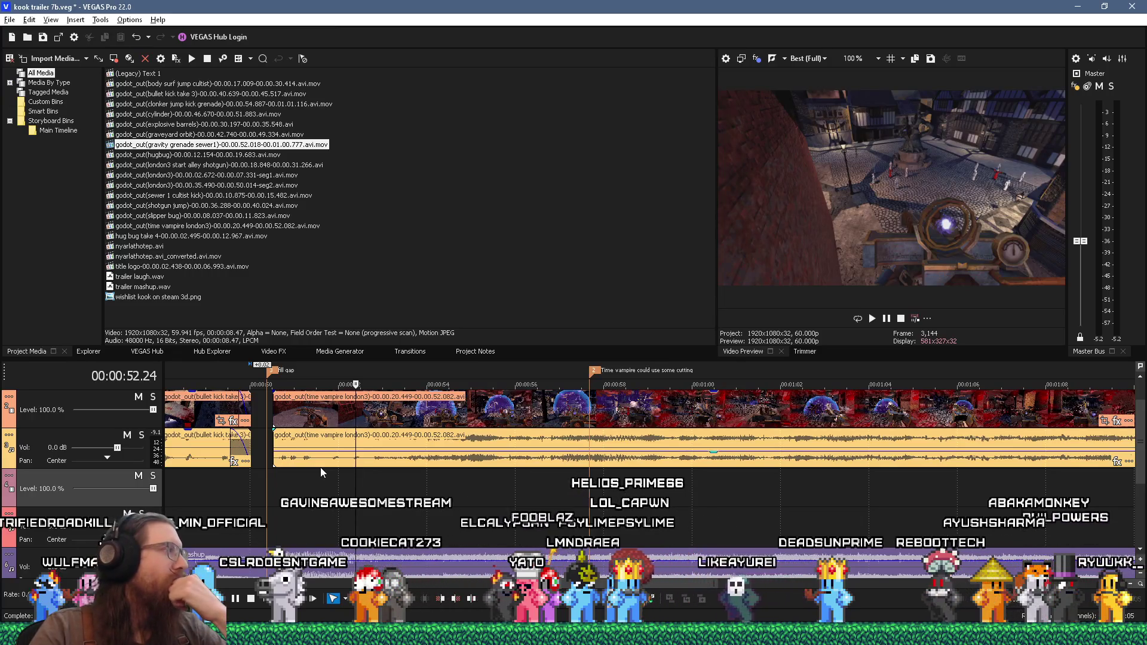
# Relabel the 'fill gap' marker as 'fill gap?'
pyautogui.scroll(-2, 396, 481)
pyautogui.scroll(-4, 396, 481)
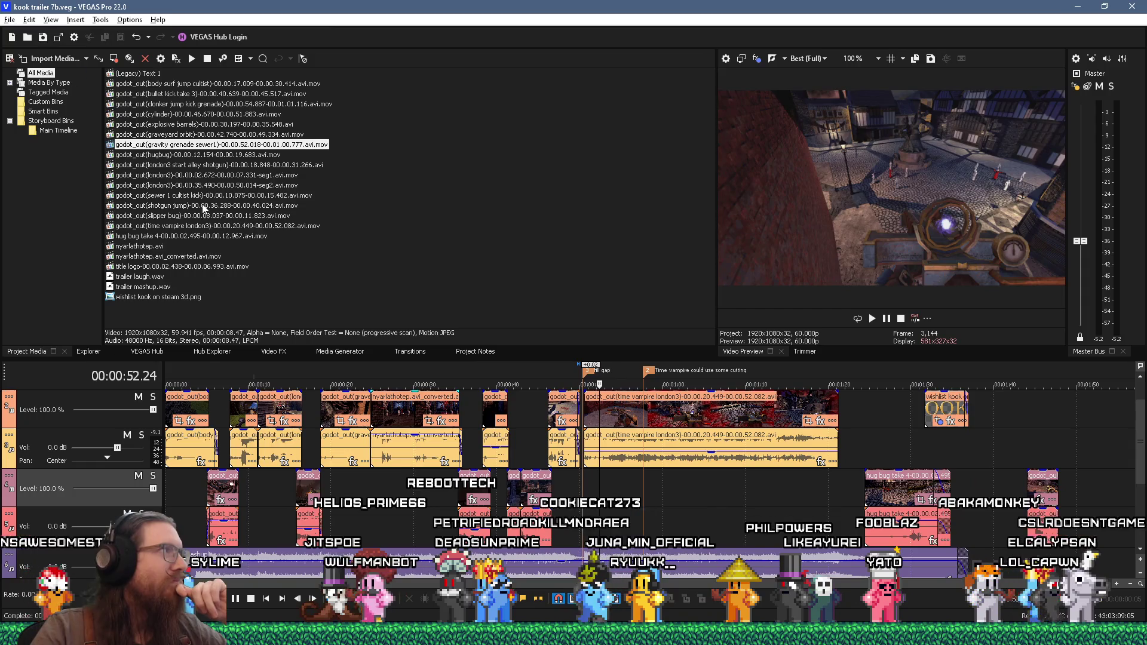
pyautogui.scroll(4, 612, 482)
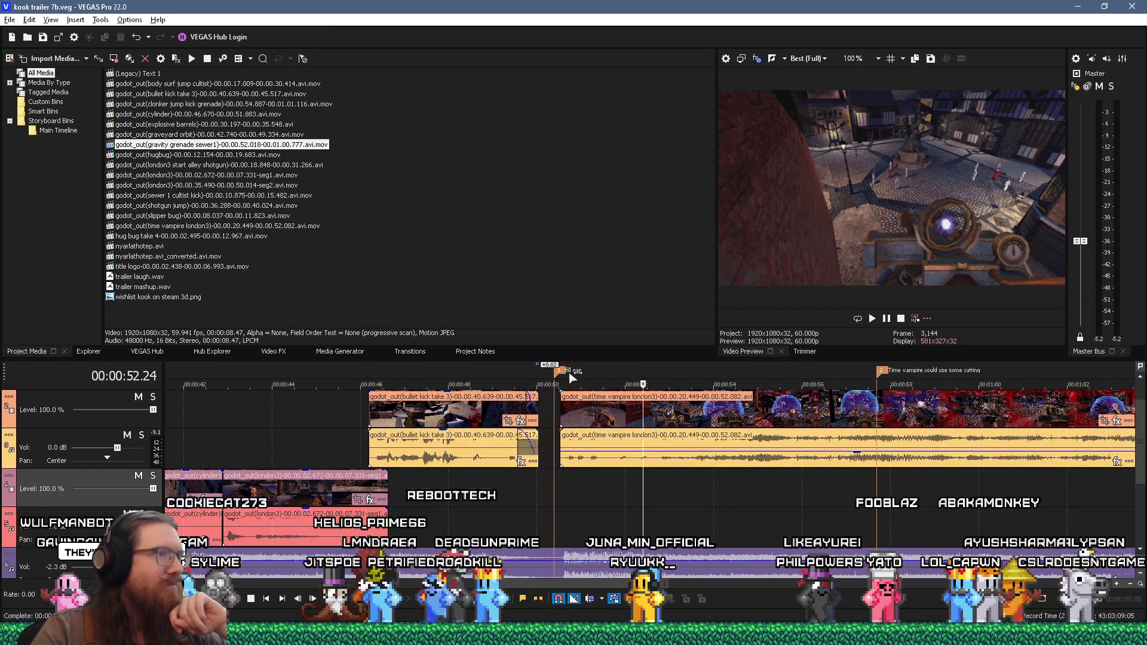
pyautogui.doubleClick(570, 371)
pyautogui.write('?')
pyautogui.press('Return')
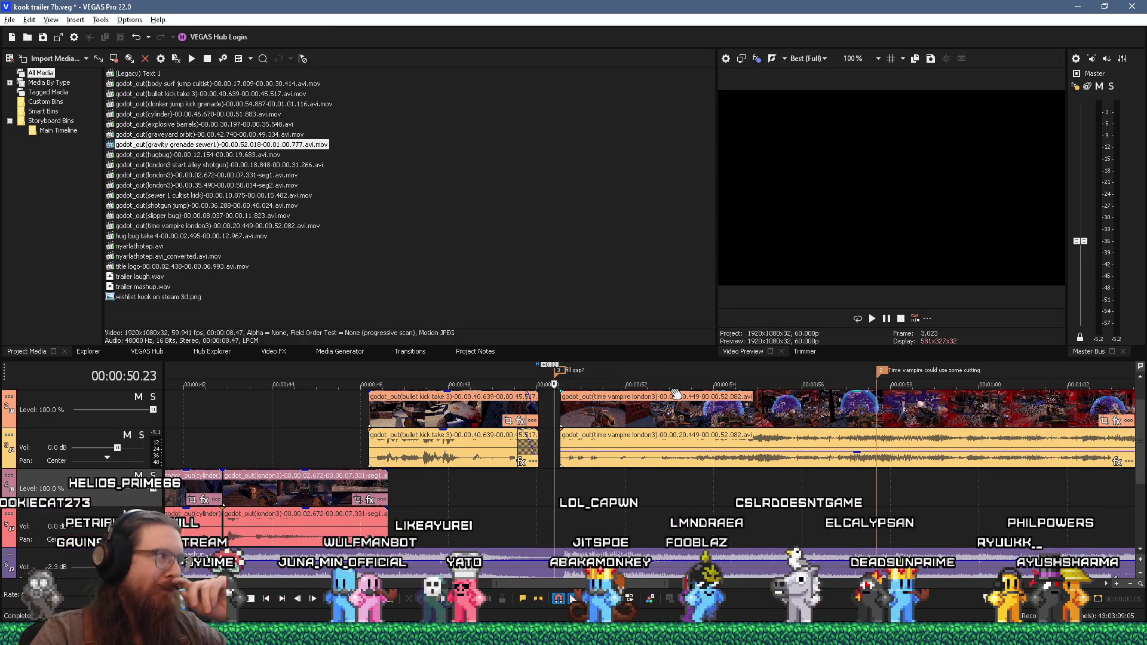
pyautogui.scroll(-4, 757, 482)
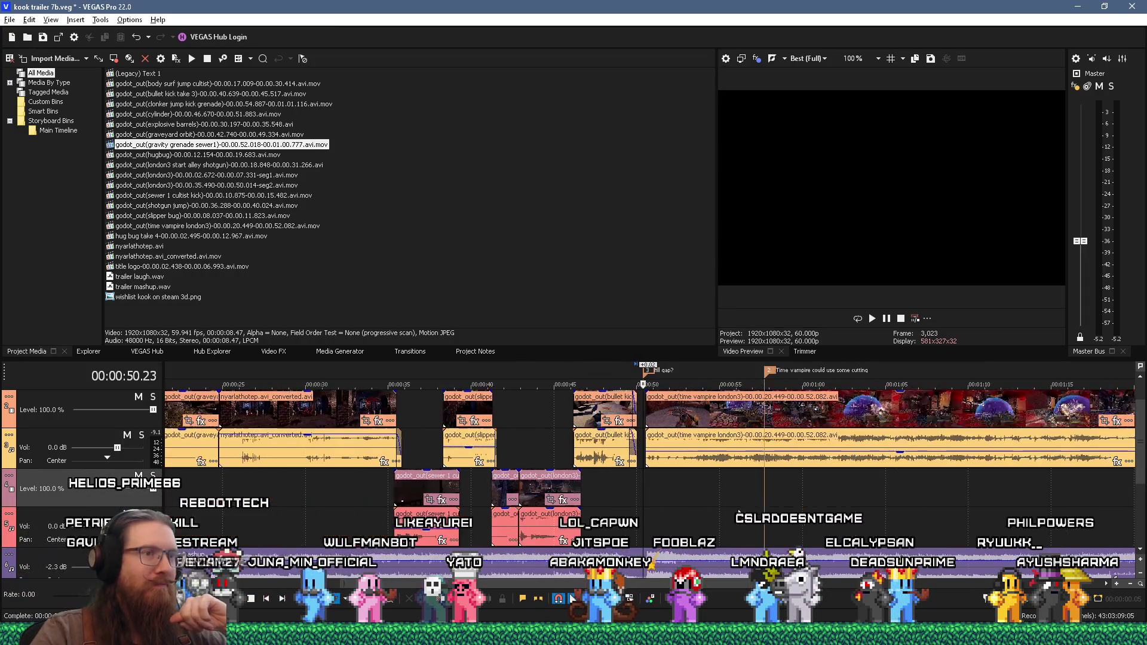
pyautogui.scroll(-3, 739, 513)
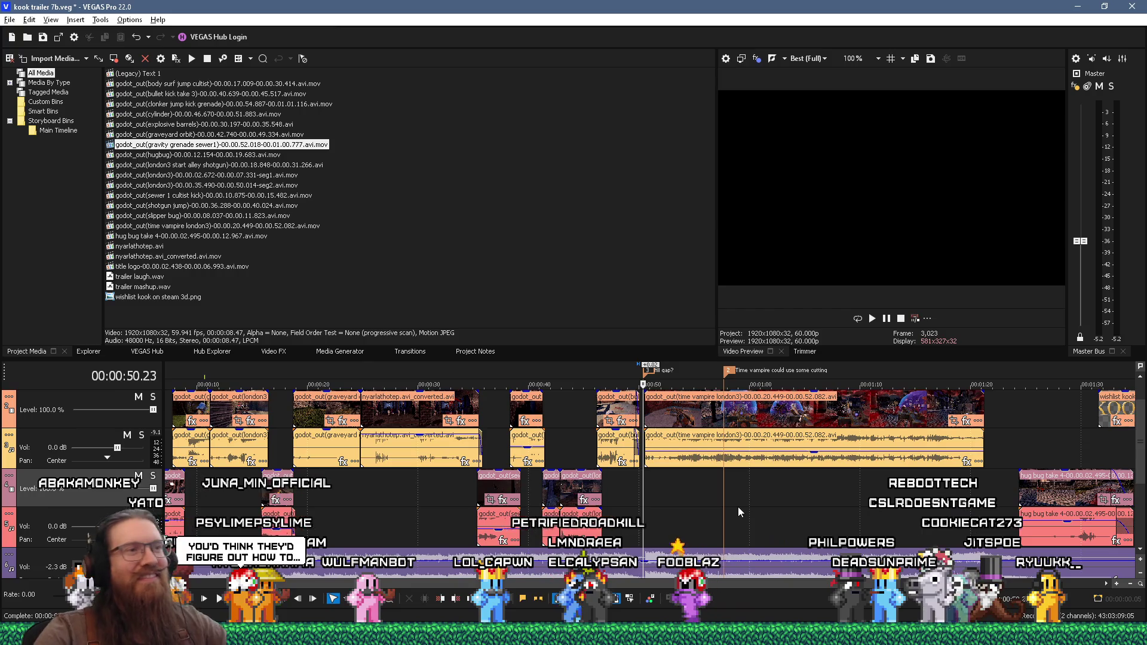
pyautogui.scroll(3, 715, 510)
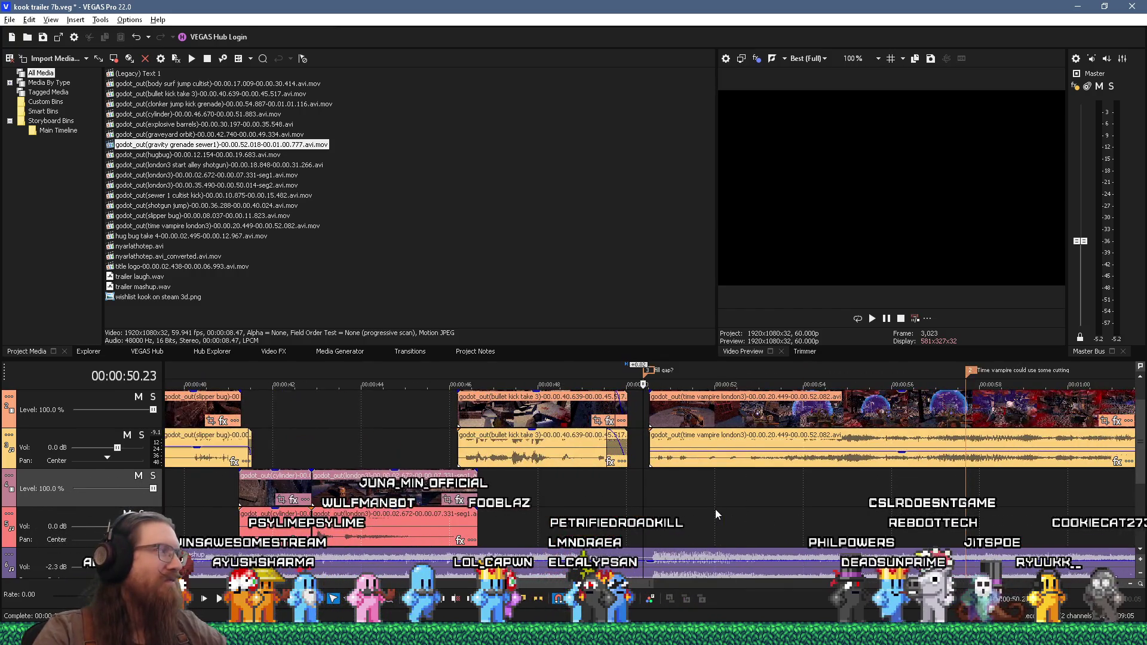
pyautogui.scroll(-3, 716, 510)
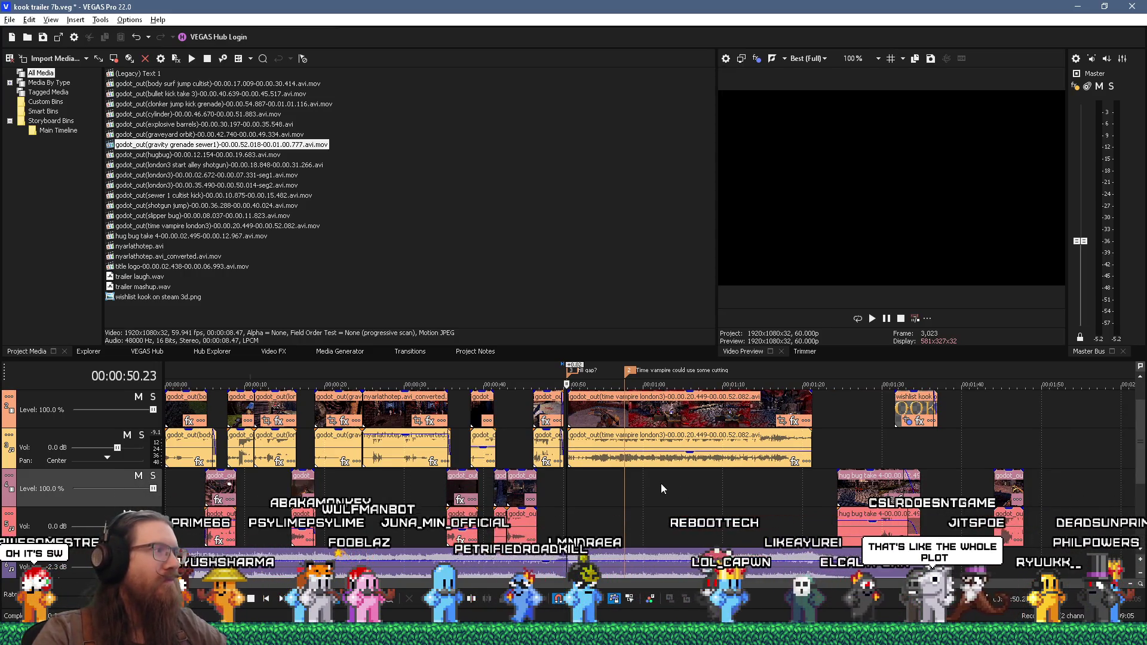
pyautogui.click(603, 492)
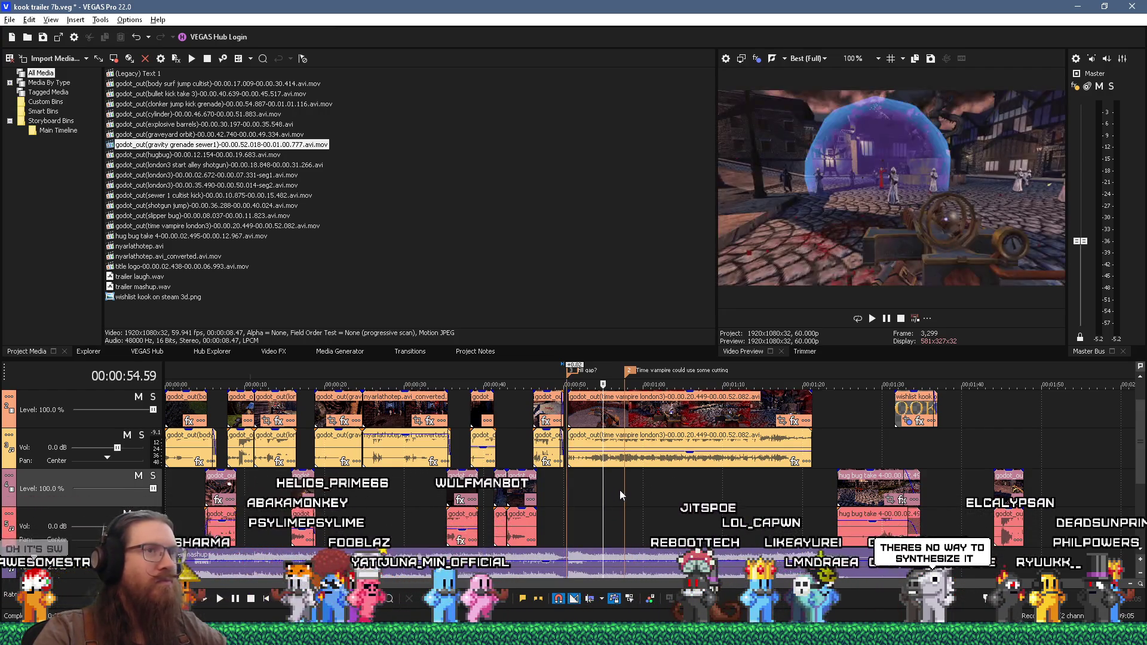
pyautogui.press('space')
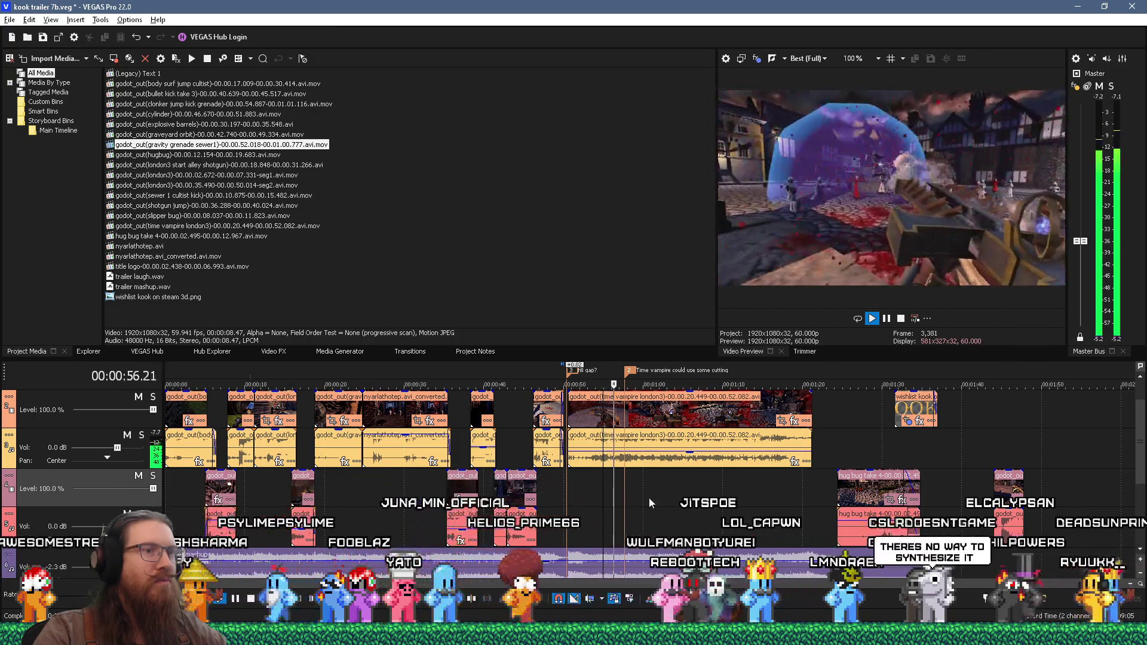
pyautogui.press('space')
pyautogui.scroll(5, 698, 485)
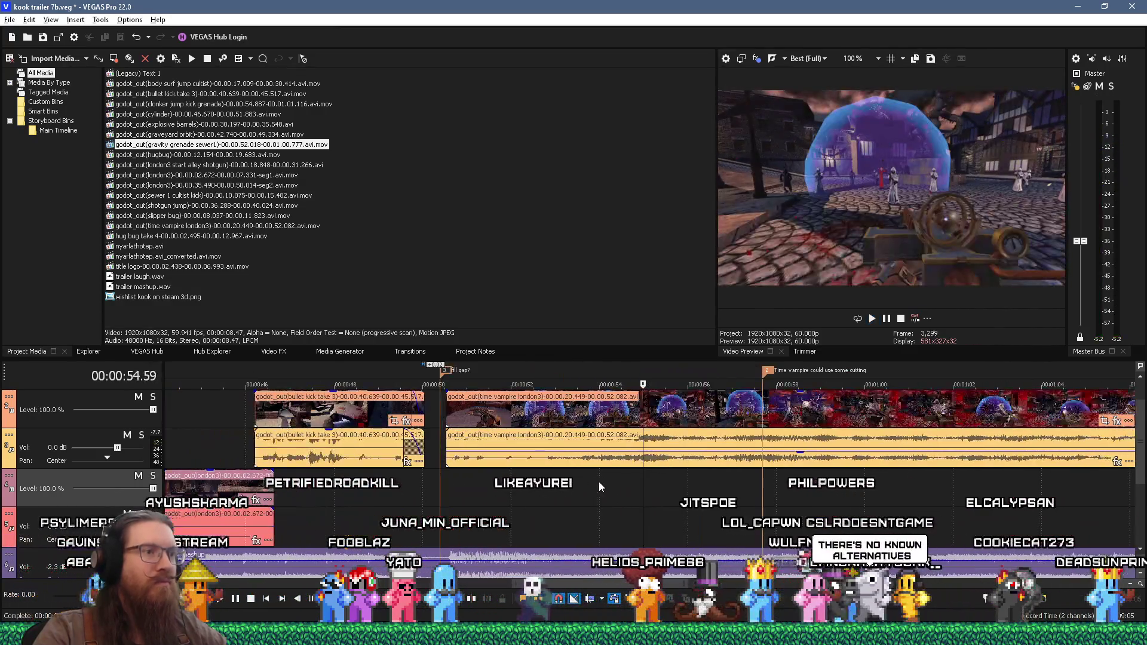
pyautogui.click(404, 529)
pyautogui.press('space')
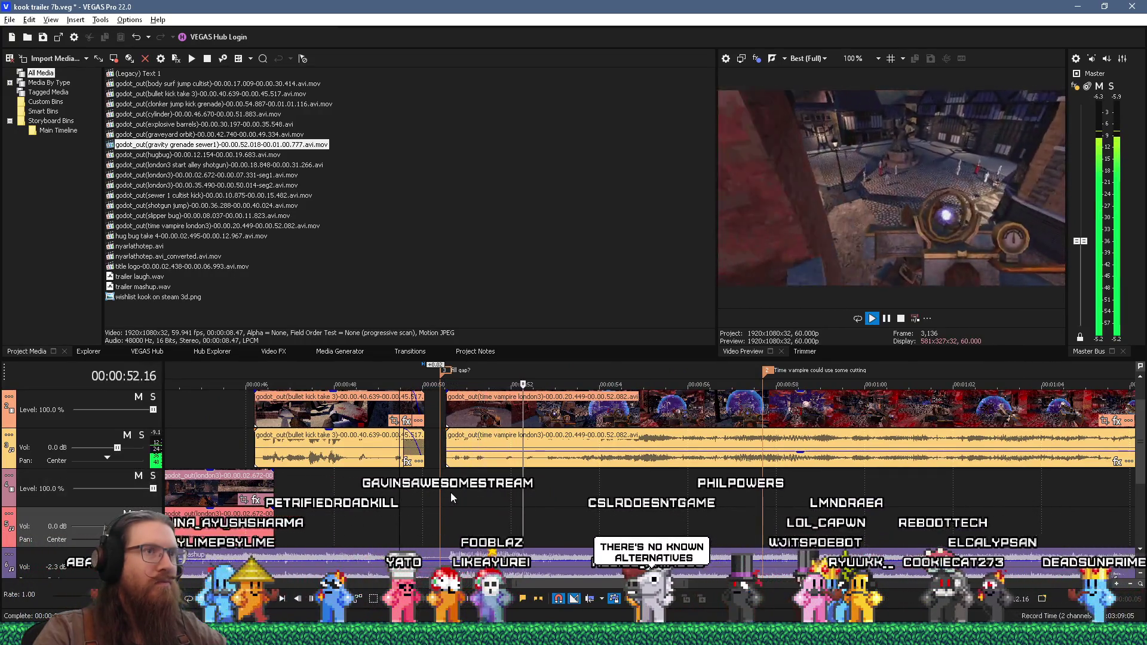
pyautogui.scroll(2, 451, 492)
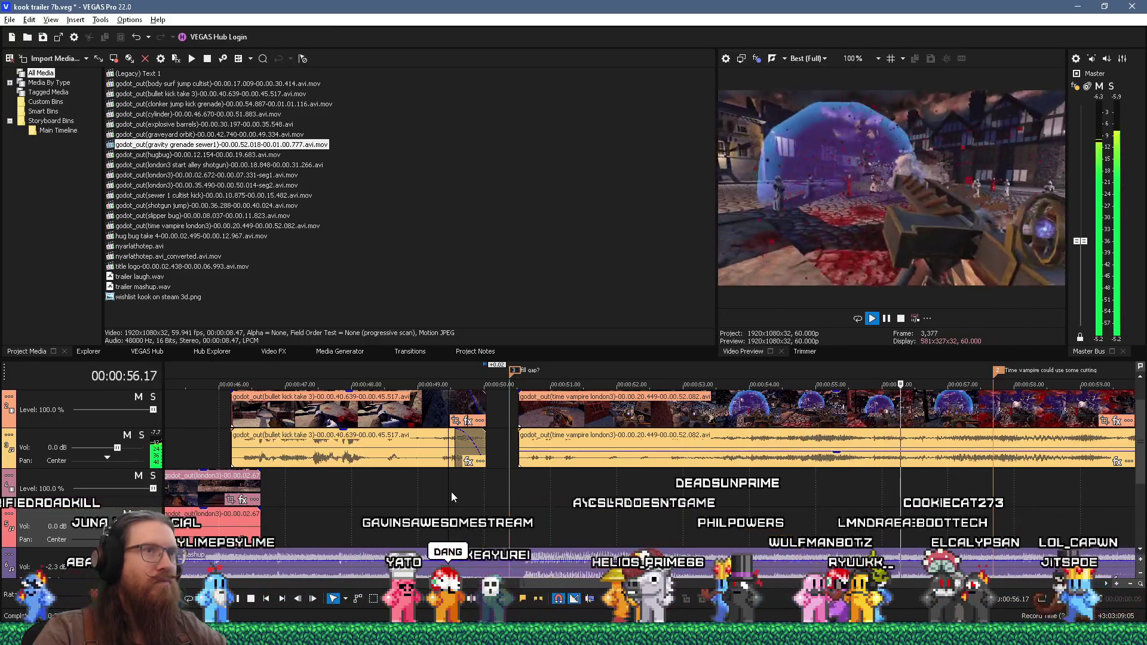
pyautogui.press('space')
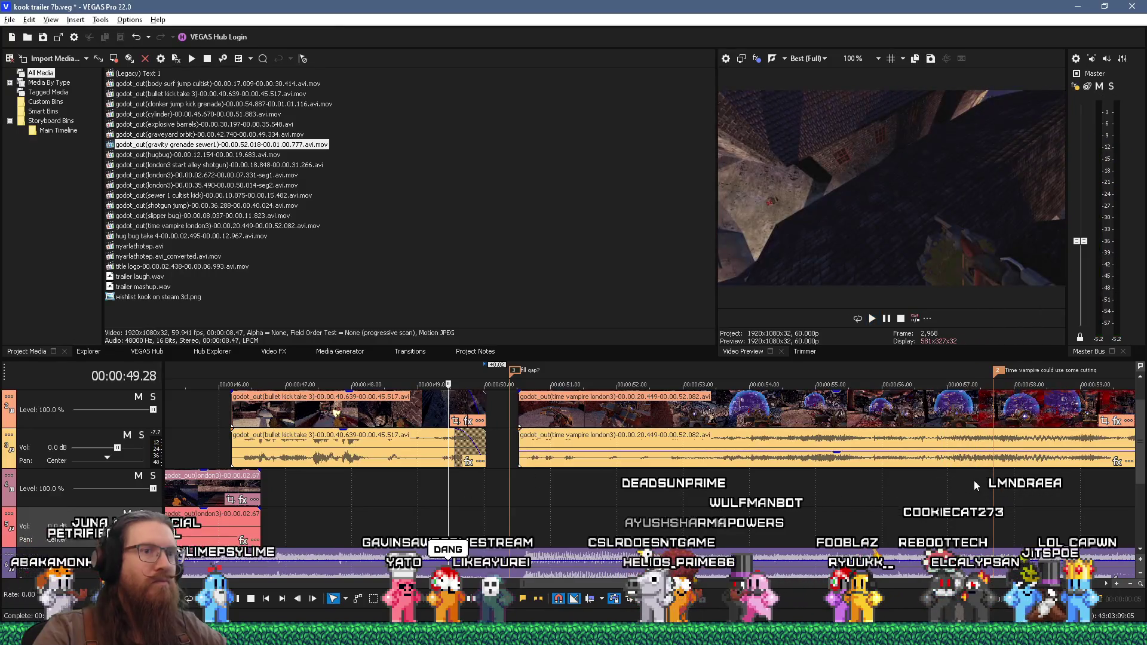
pyautogui.click(974, 481)
pyautogui.scroll(-5, 974, 480)
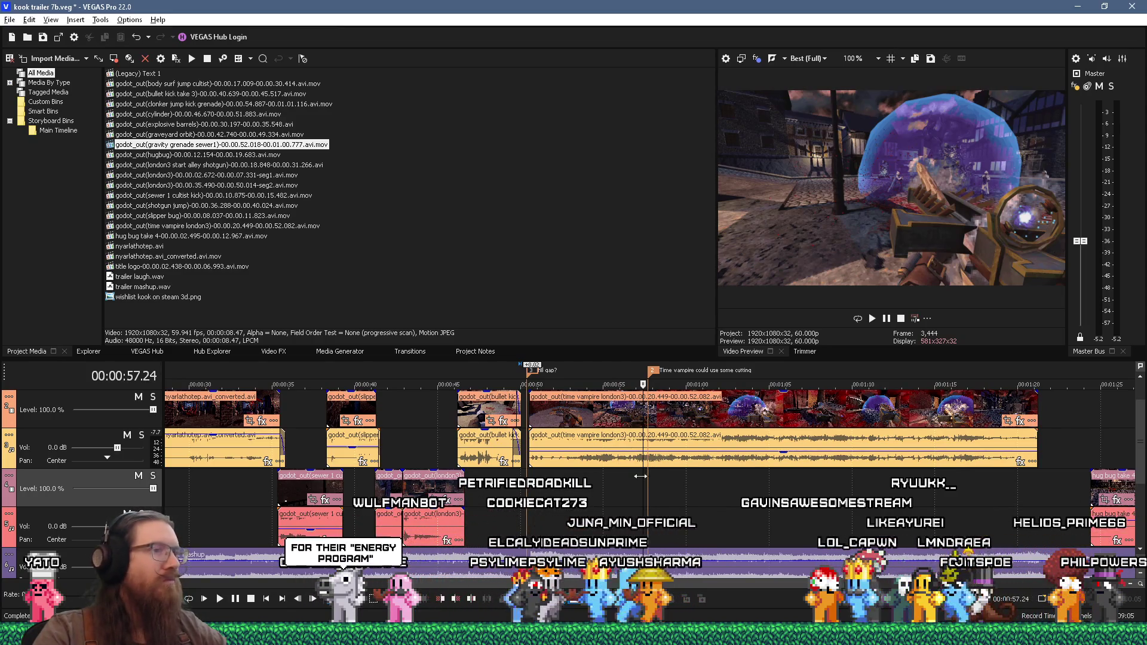
pyautogui.press('space')
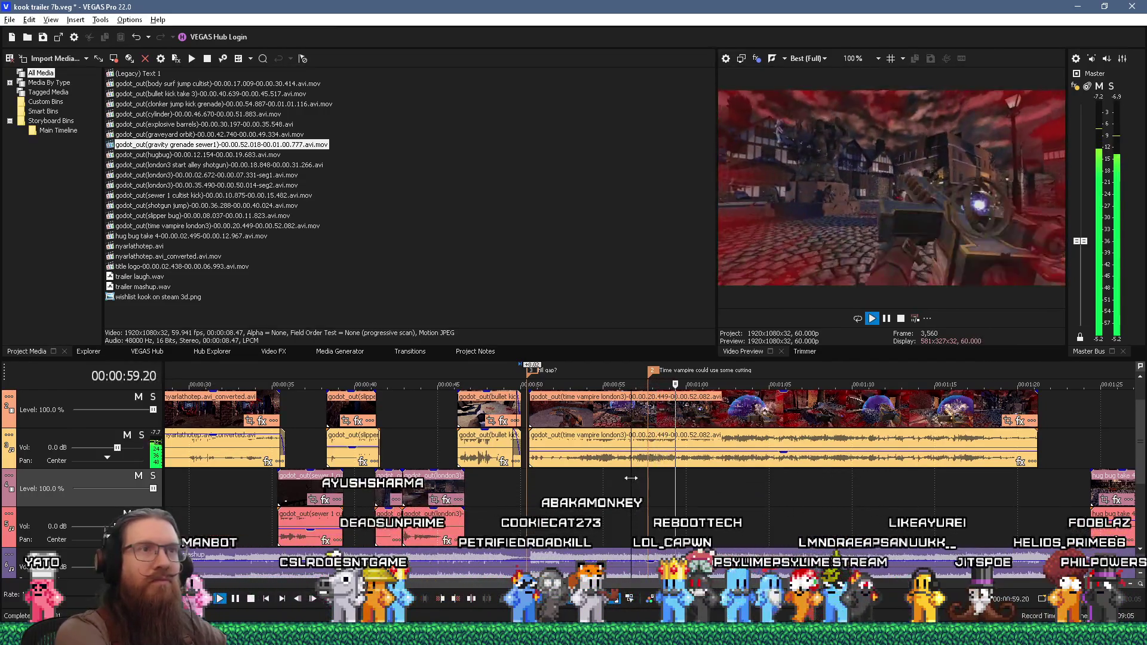
pyautogui.press('Return')
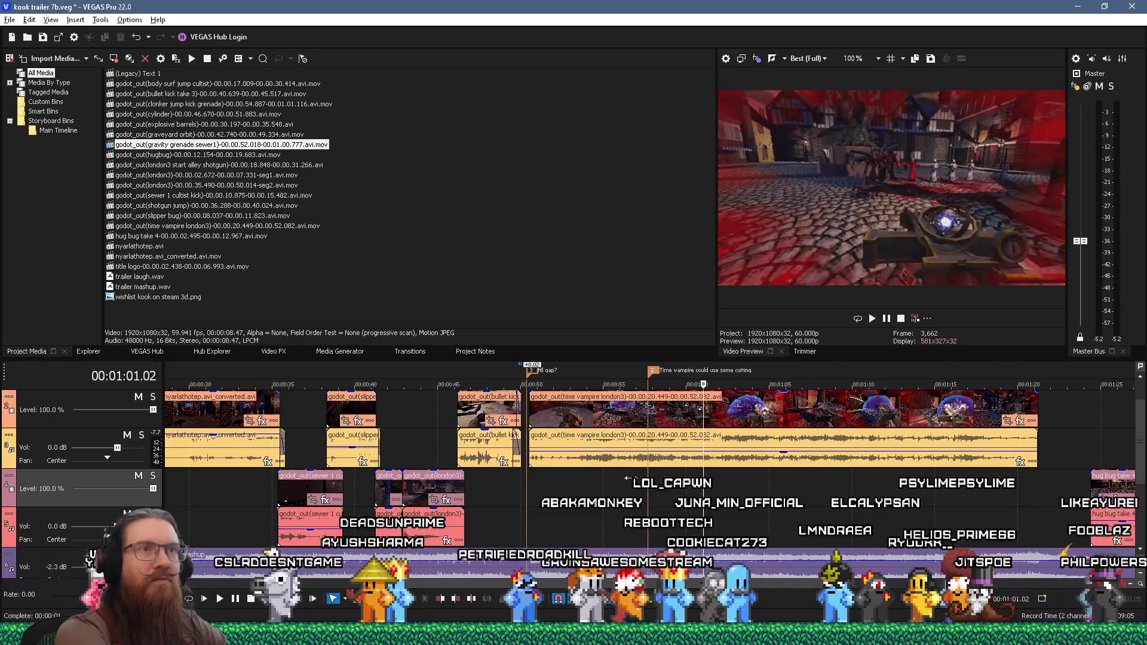
# Undo the earlier time vampire london3 split and find the 1:01.44 cut point
pyautogui.press('s')
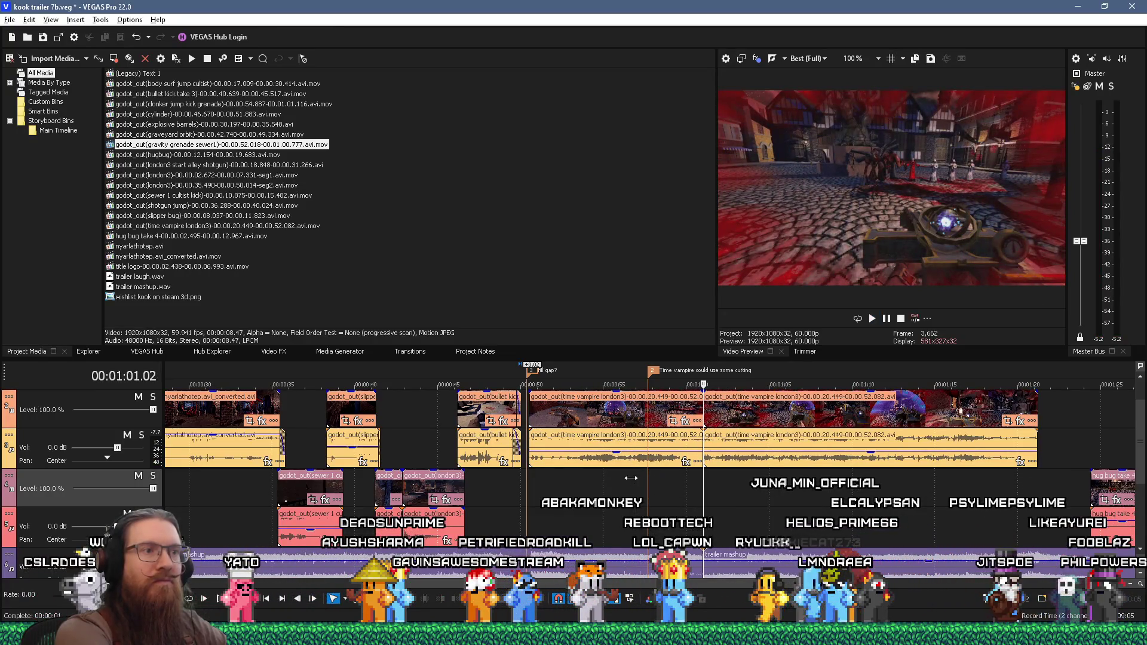
pyautogui.press('space')
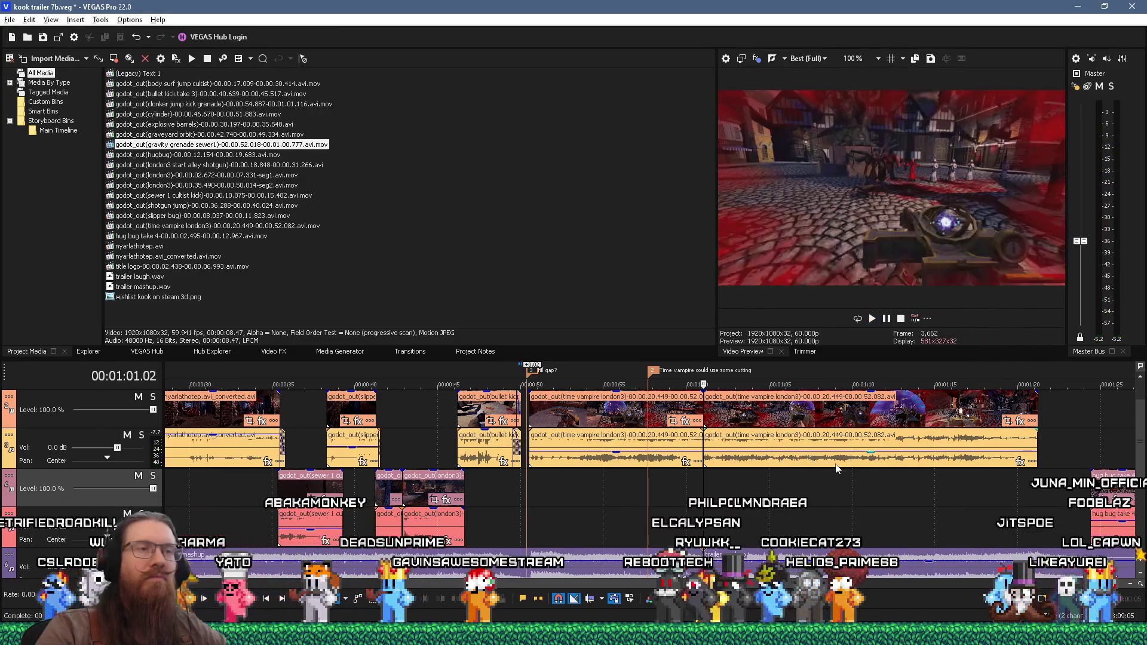
pyautogui.click(773, 508)
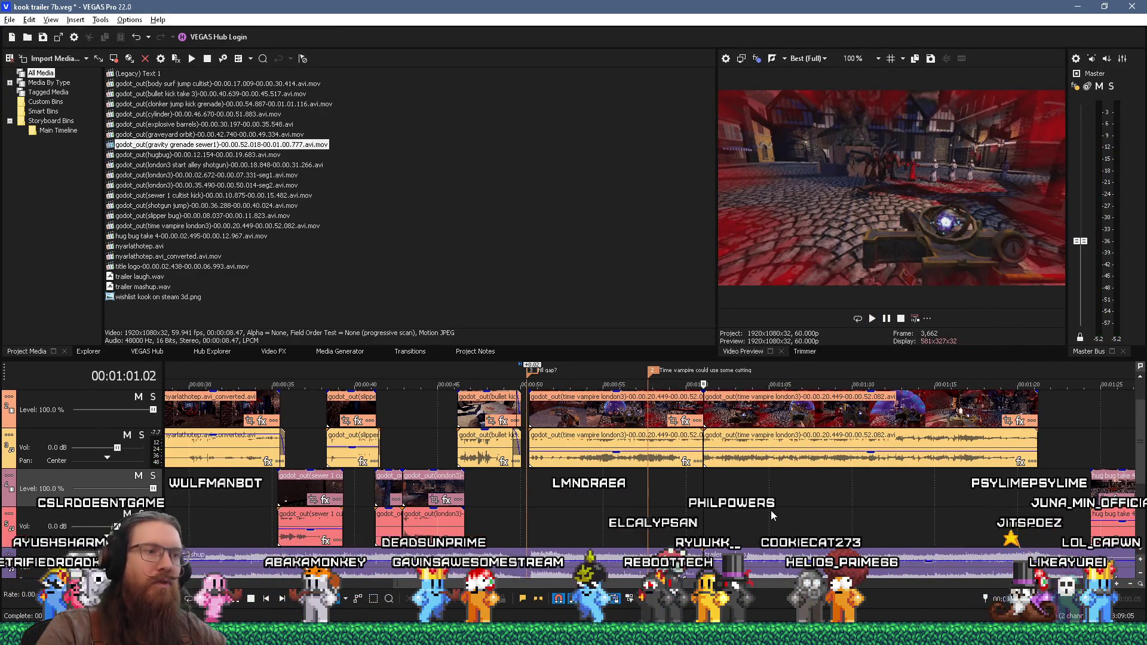
pyautogui.hotkey('ctrl', 'z')
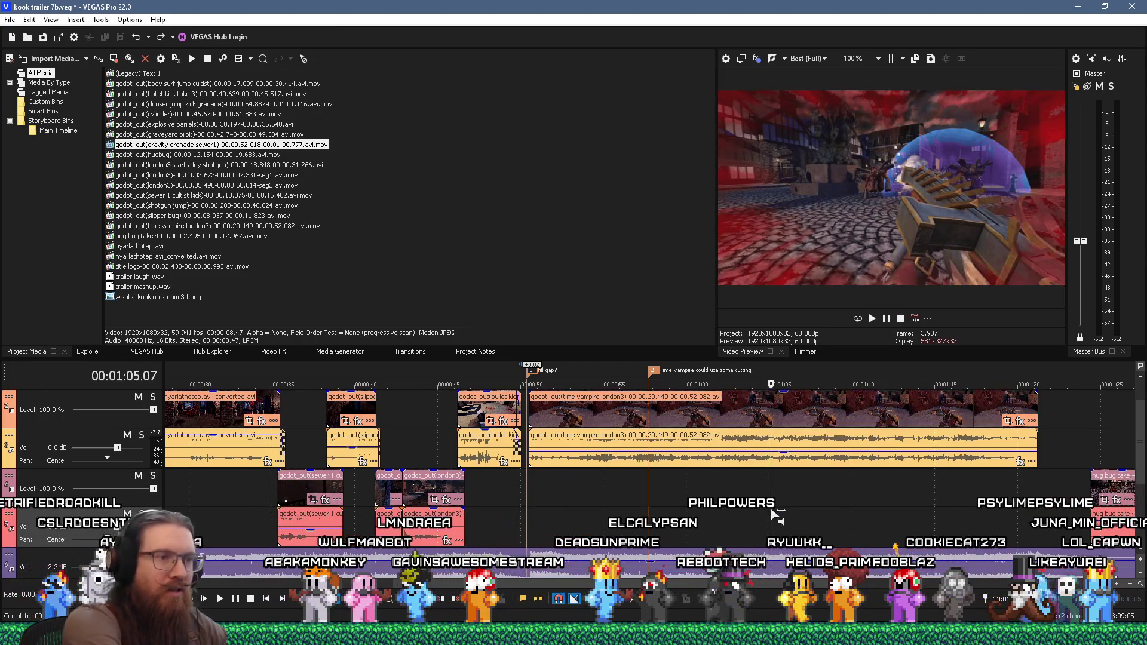
pyautogui.press('space')
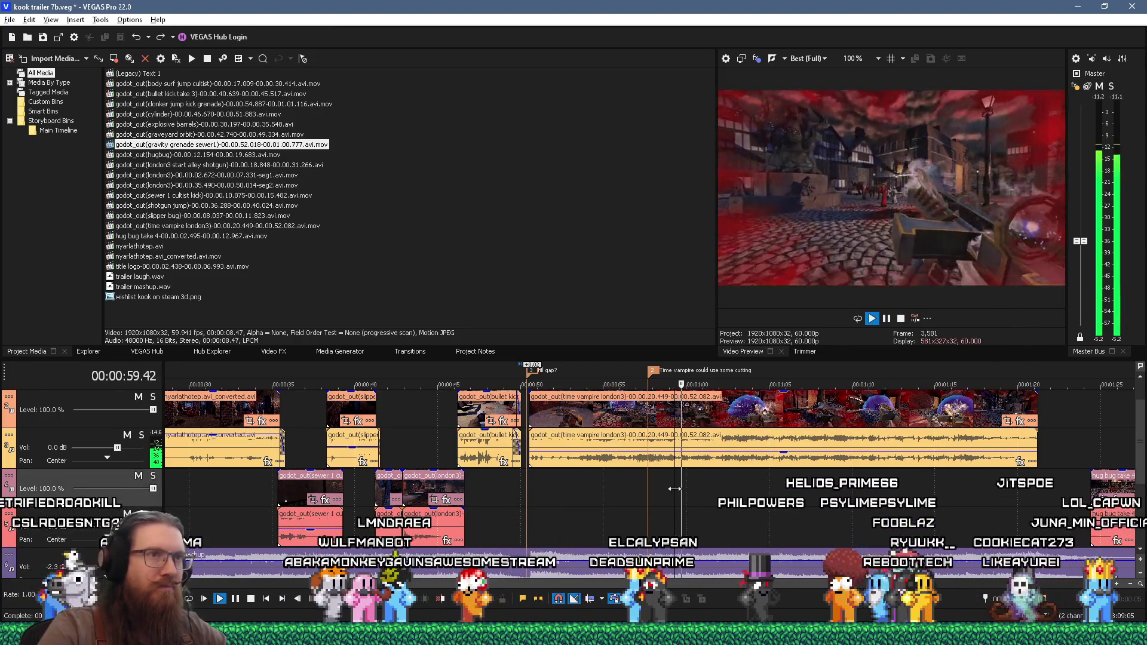
pyautogui.press('space')
# Split the time vampire london3 clip at 1:01.44 and review from about 0:50
pyautogui.click(708, 413)
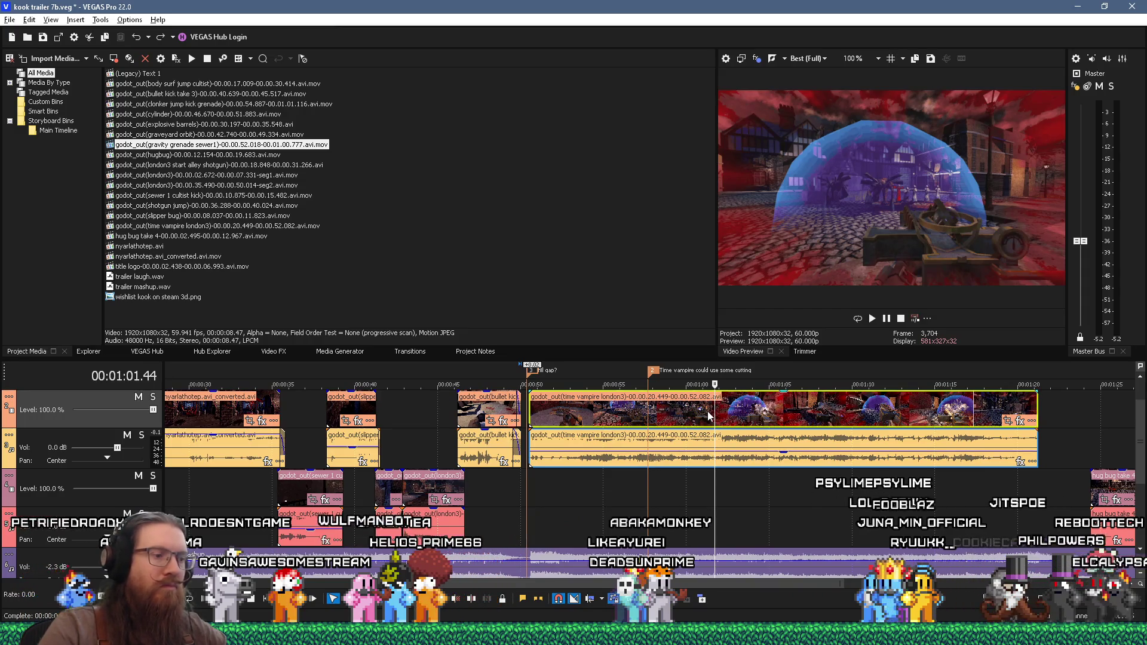
pyautogui.press('s')
pyautogui.press('space')
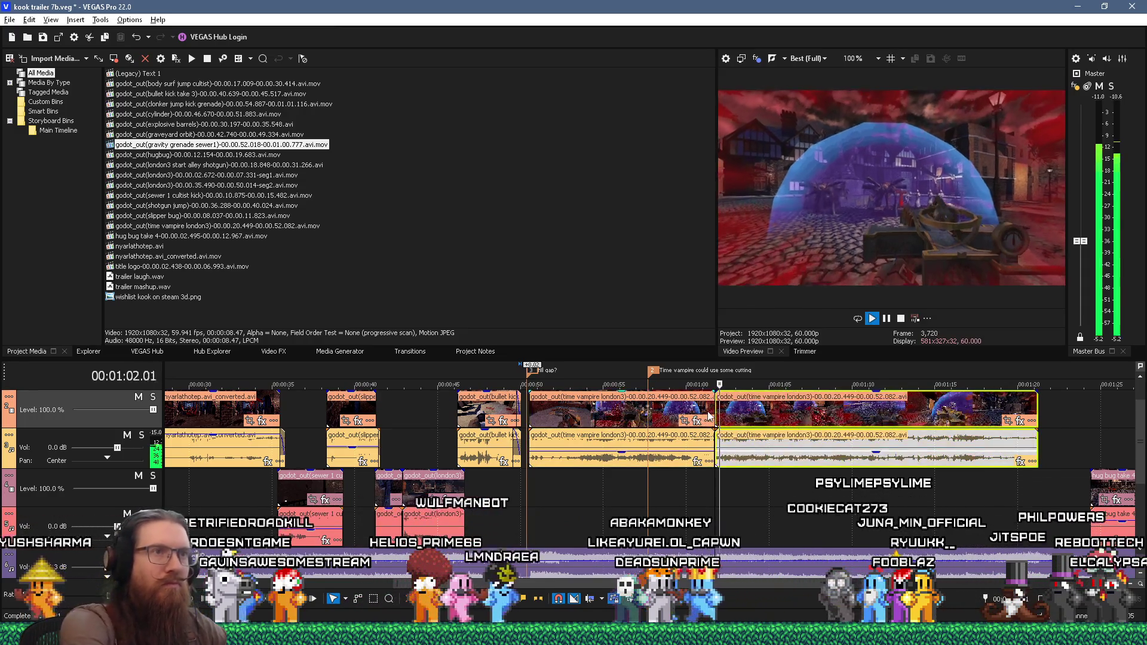
pyautogui.press('space')
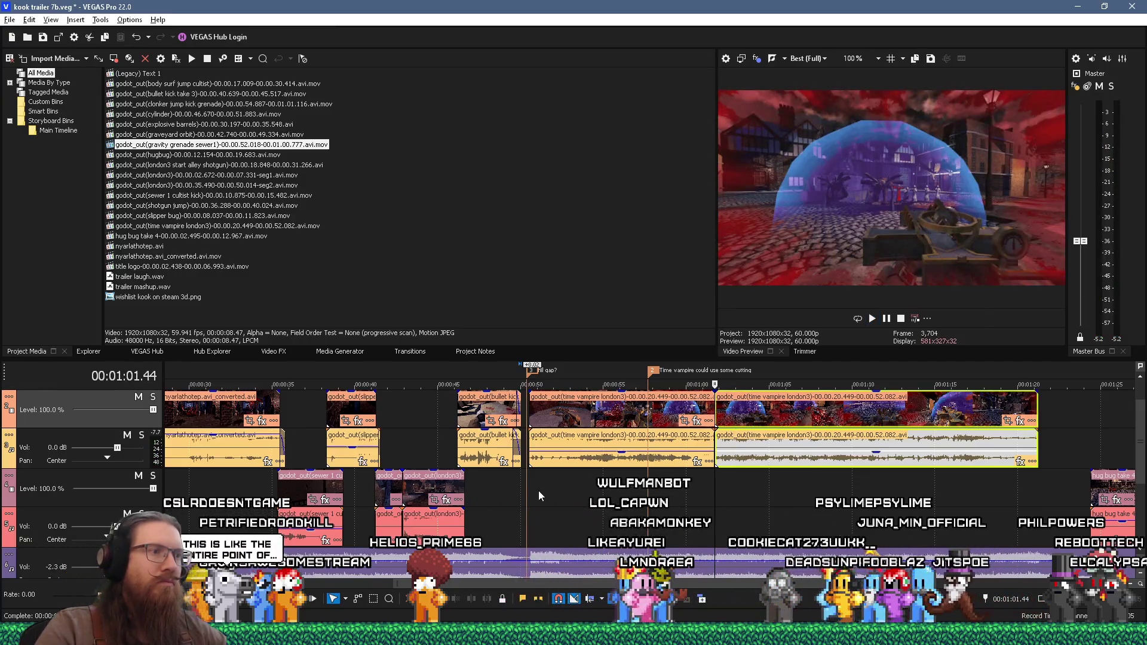
pyautogui.click(539, 492)
pyautogui.press('space')
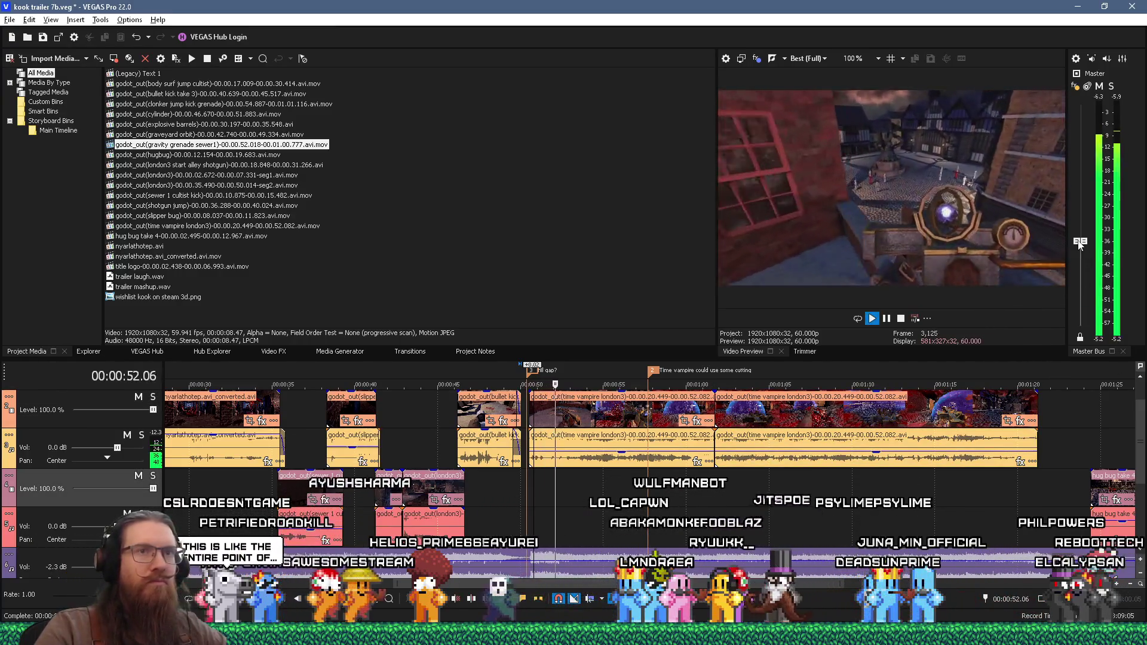
# Lower the master output volume and set a loop region over the first 3.5 seconds
pyautogui.moveTo(1081, 245); pyautogui.dragTo(1082, 294)
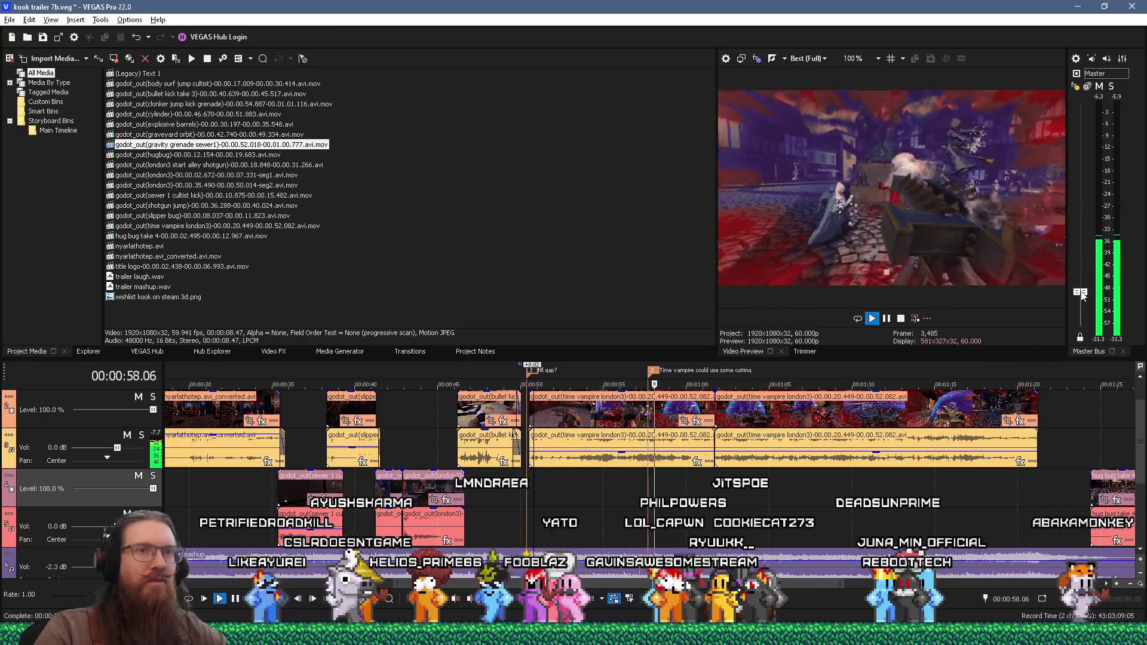
pyautogui.press('space')
pyautogui.press('Down')
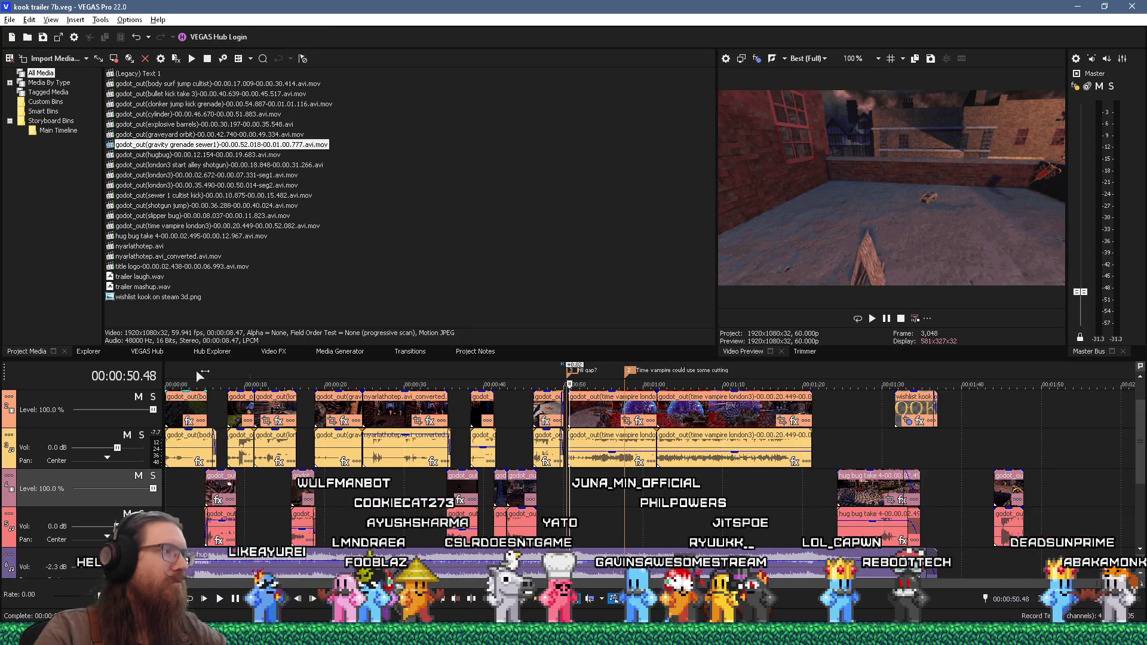
pyautogui.moveTo(198, 371); pyautogui.dragTo(140, 371)
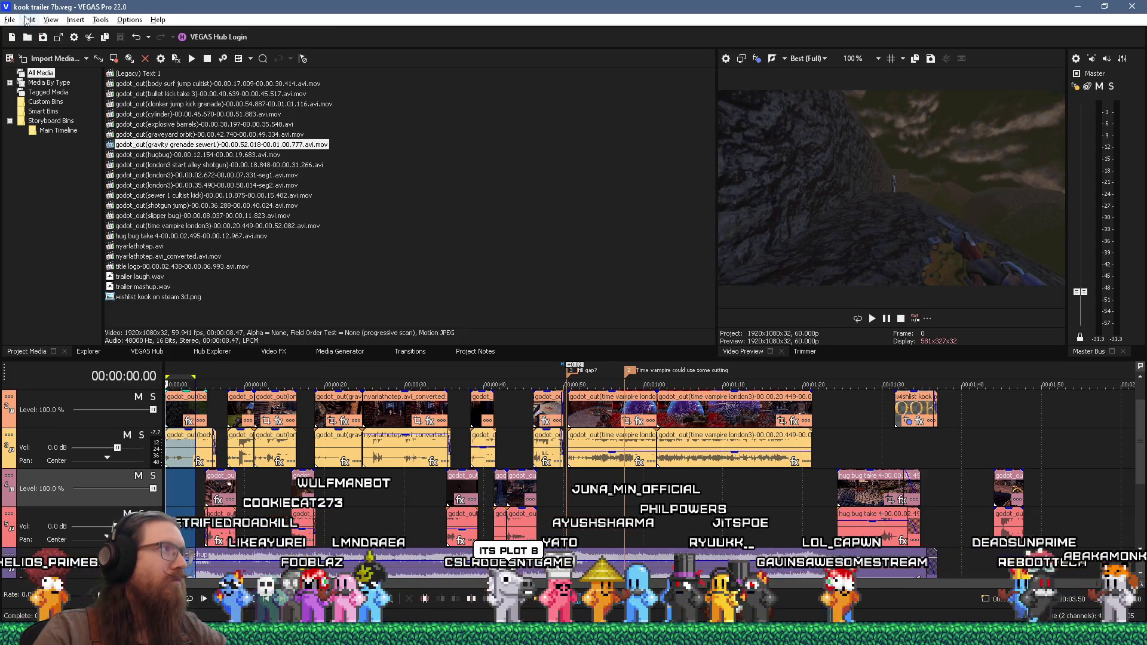
# Render the loop region only as MAGIX AVC/AAC MP4 1080p 60 fps, overwriting kook trailer 7b.mp4
pyautogui.click(10, 19)
pyautogui.click(48, 137)
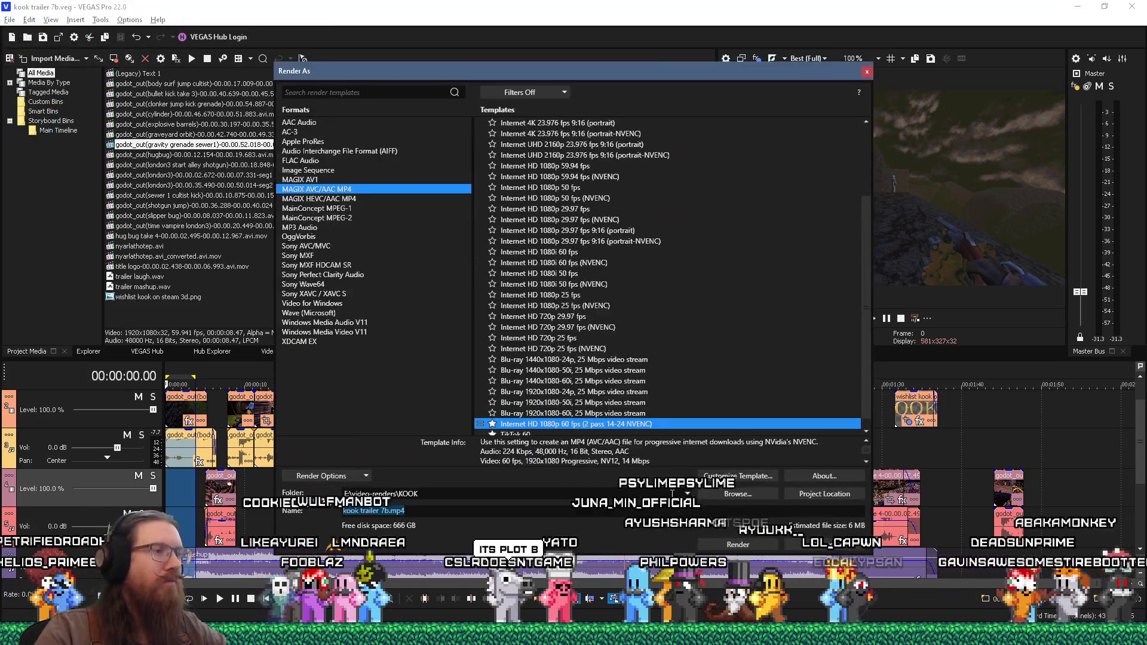
pyautogui.click(322, 476)
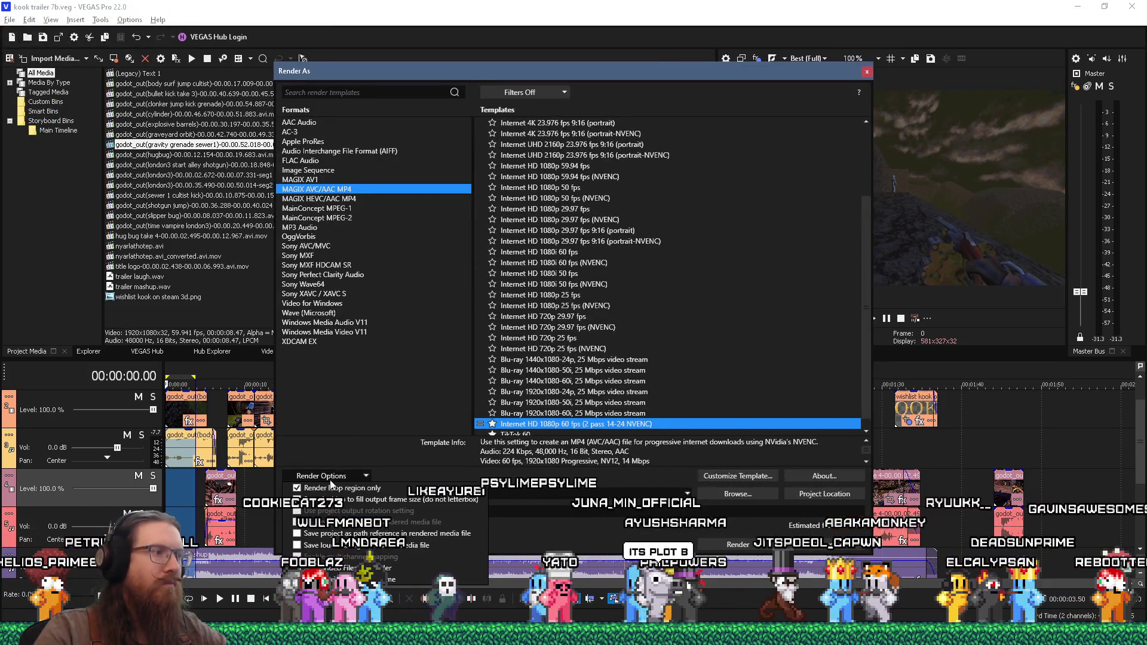
pyautogui.click(744, 543)
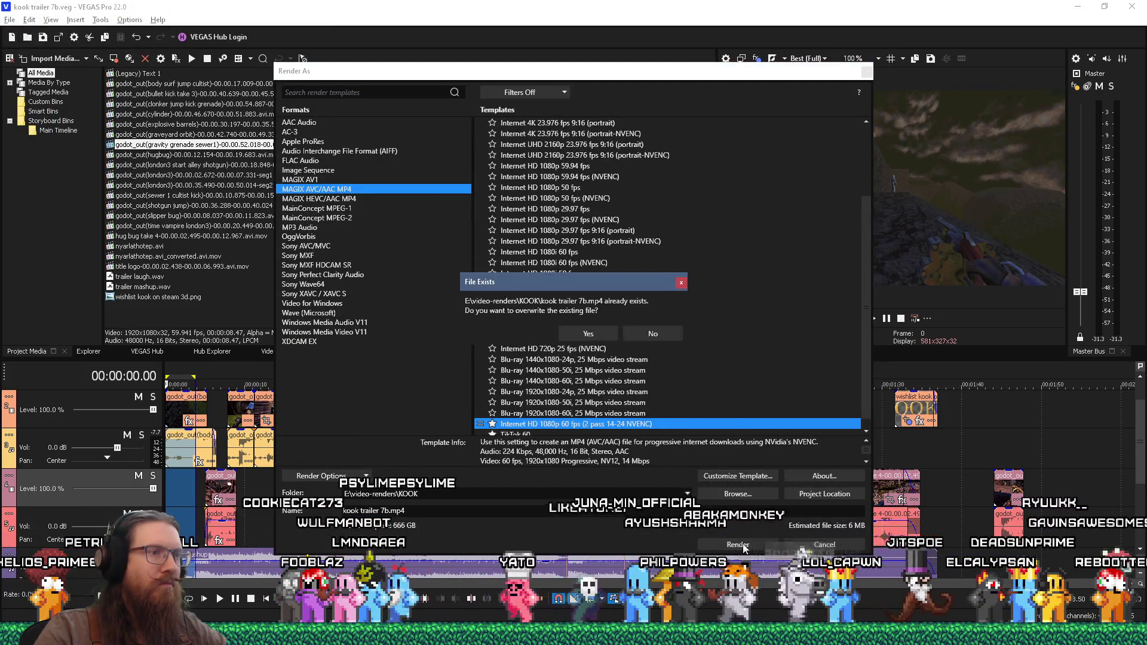
pyautogui.click(588, 334)
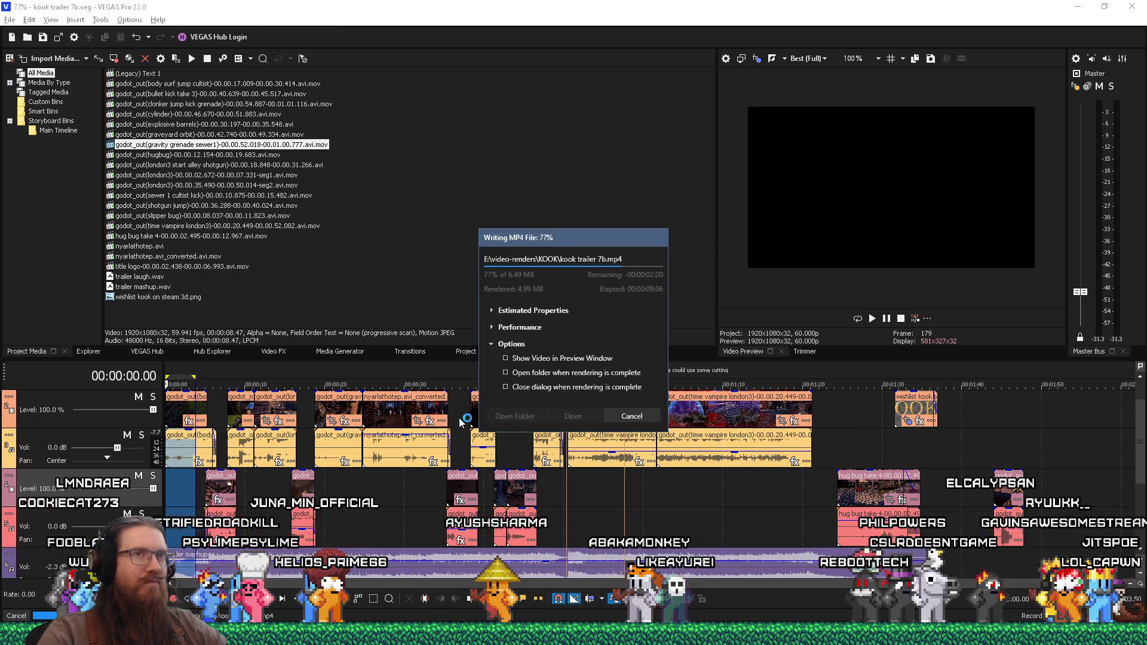
# Open the render folder and play the finished kook trailer 7b.mp4
pyautogui.rightClick(162, 633)
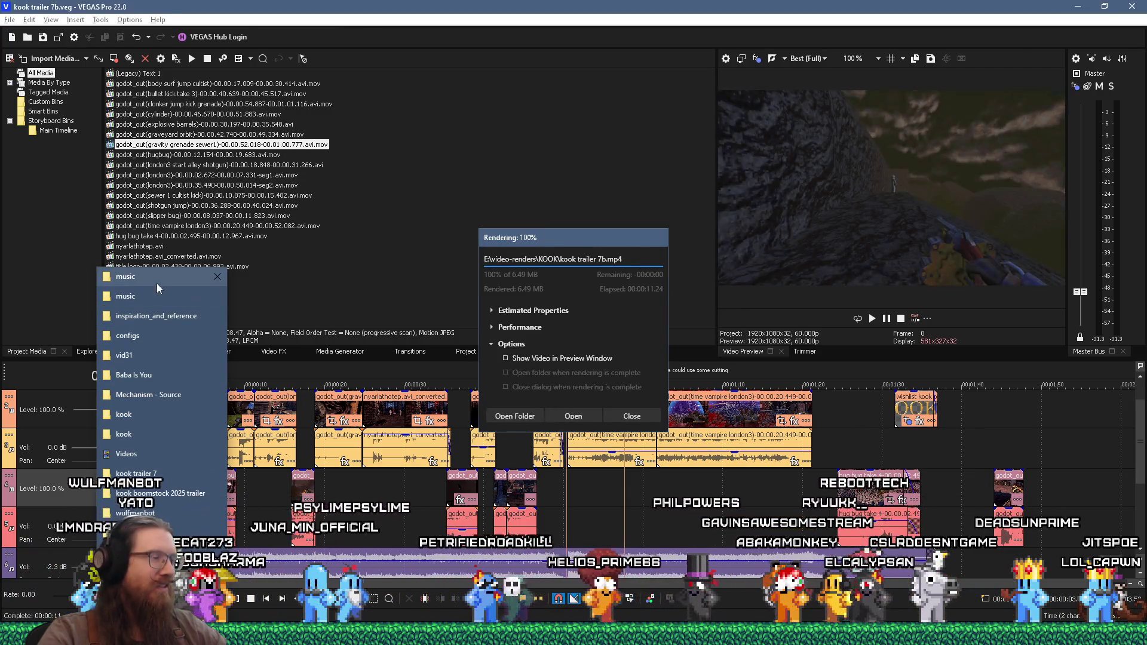
pyautogui.click(522, 421)
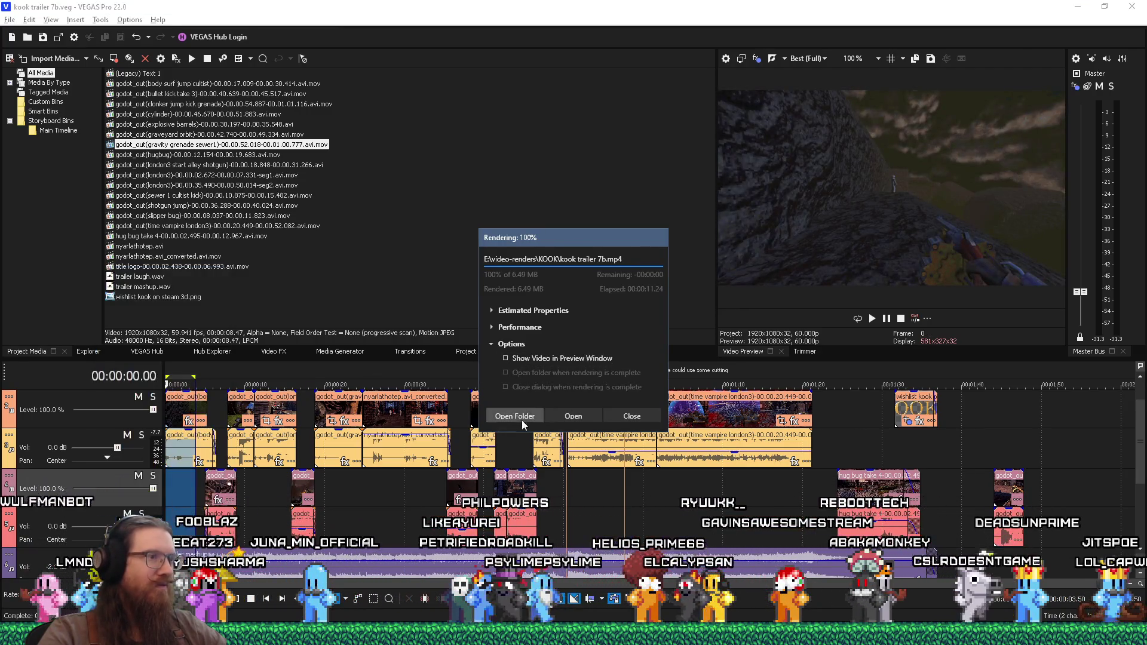
pyautogui.click(517, 426)
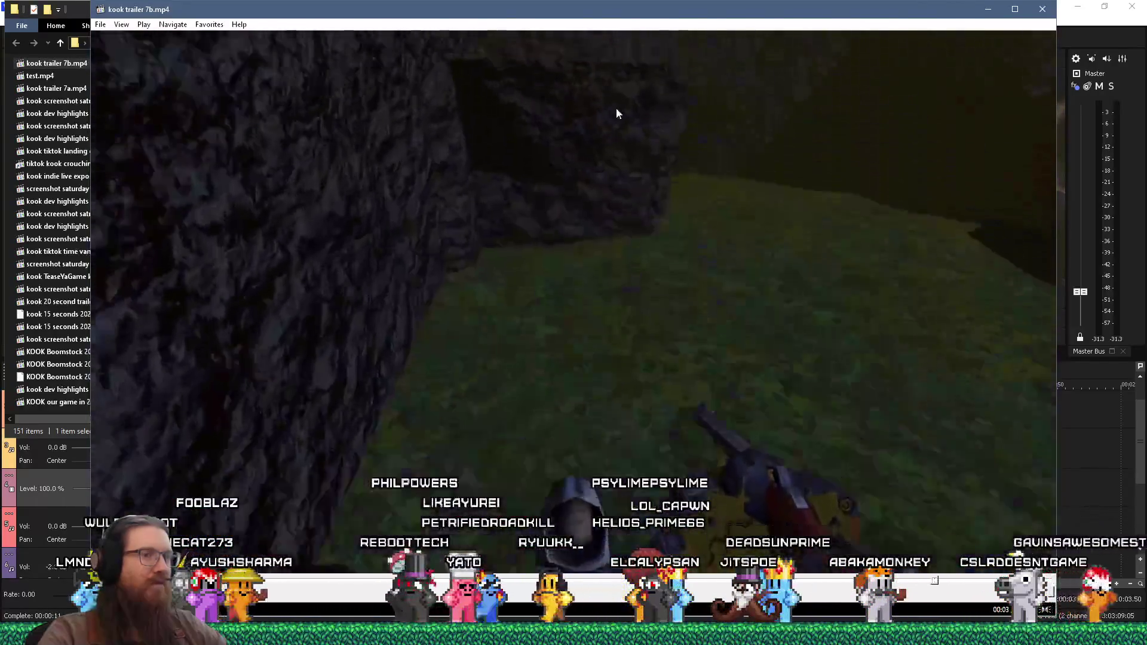
# Close Media Player Classic and the finished Rendering dialog in VEGAS Pro
pyautogui.click(1043, 9)
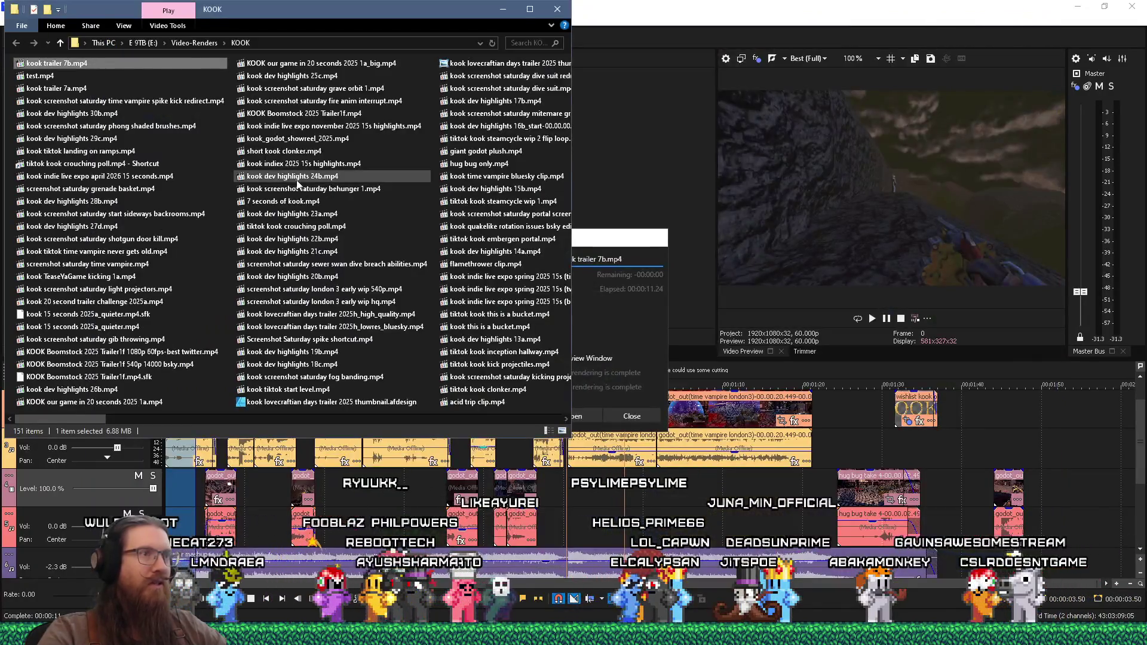
pyautogui.click(618, 244)
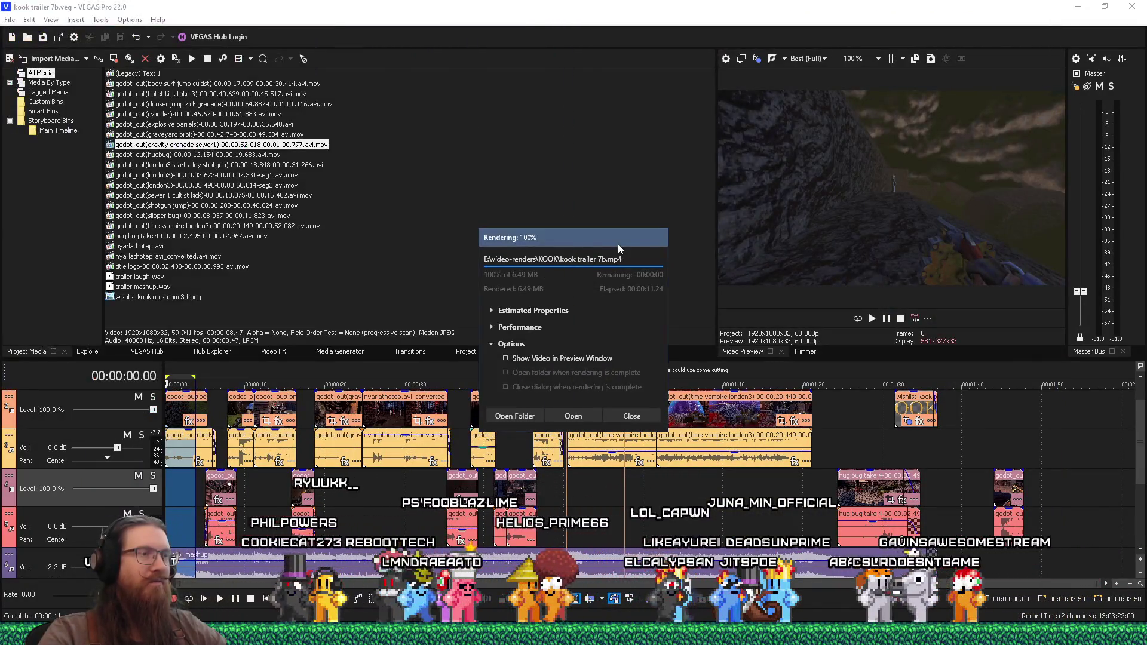
pyautogui.click(630, 417)
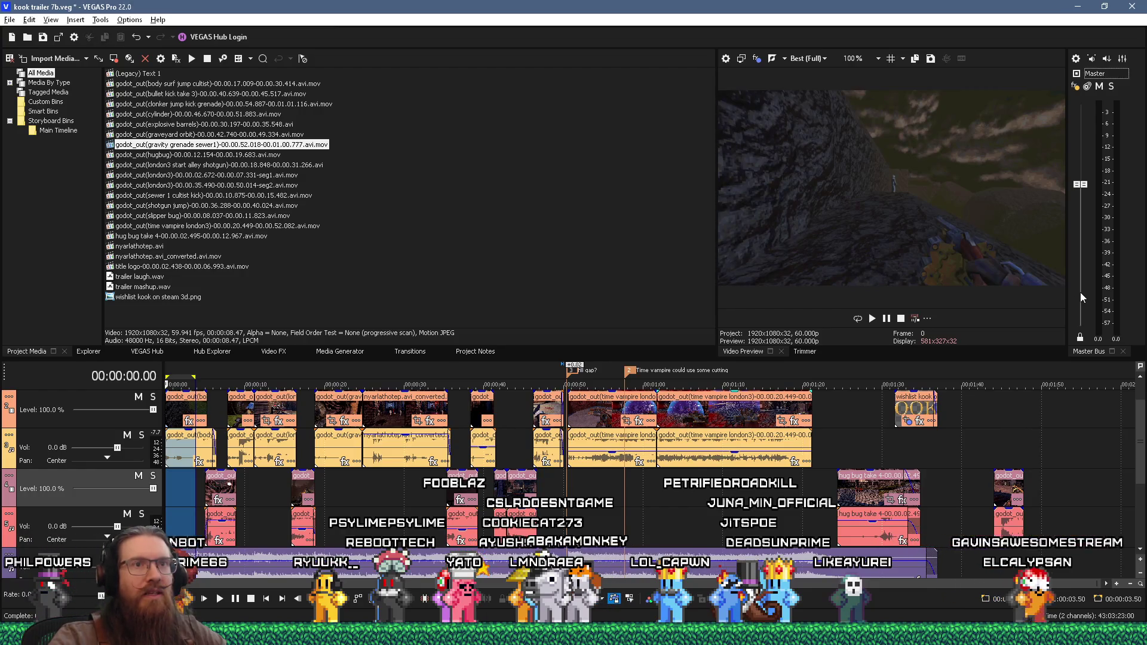
# Re-render the loop region over kook trailer 7b.mp4 with video preview shown, then open its folder
pyautogui.click(9, 19)
pyautogui.click(36, 136)
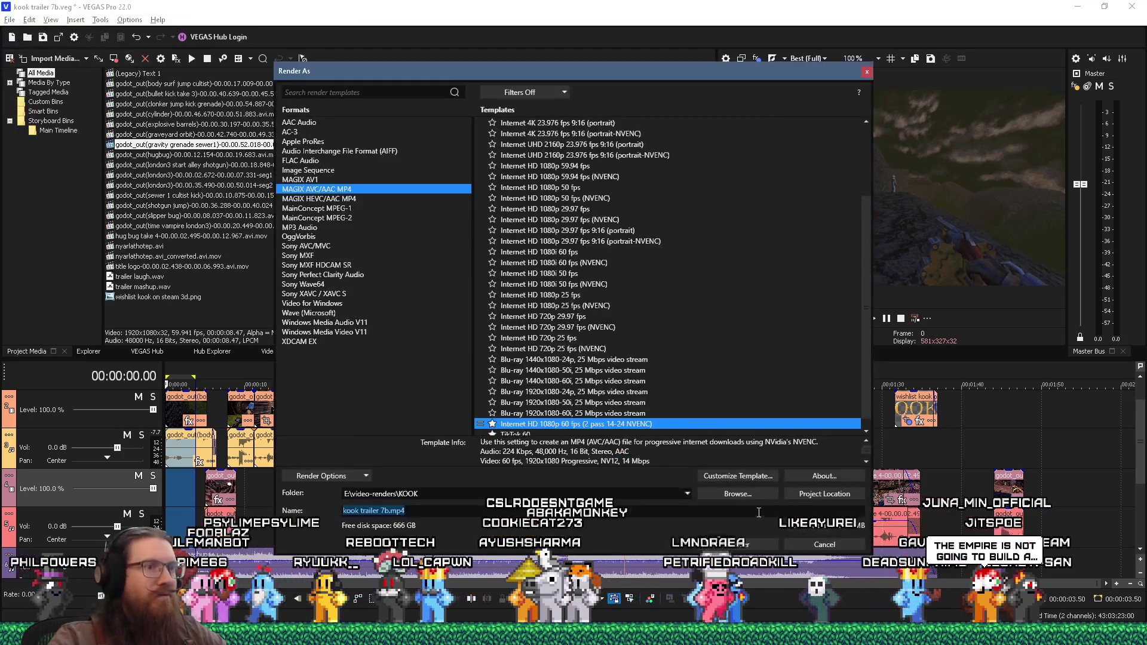
pyautogui.press('Return')
pyautogui.click(604, 334)
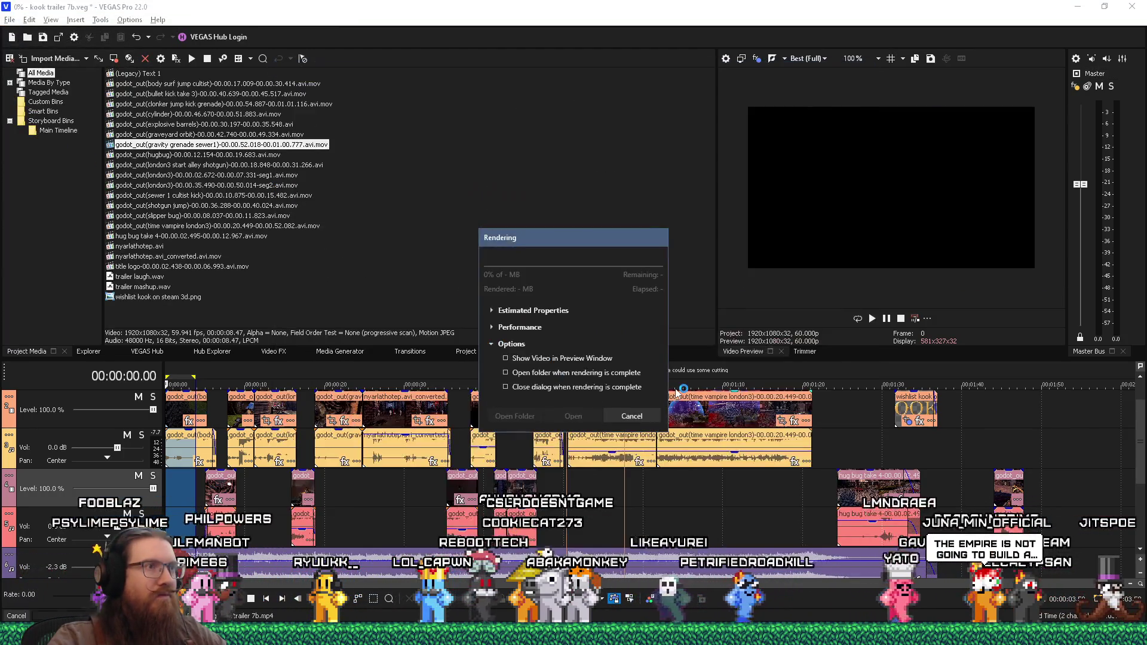
pyautogui.click(535, 359)
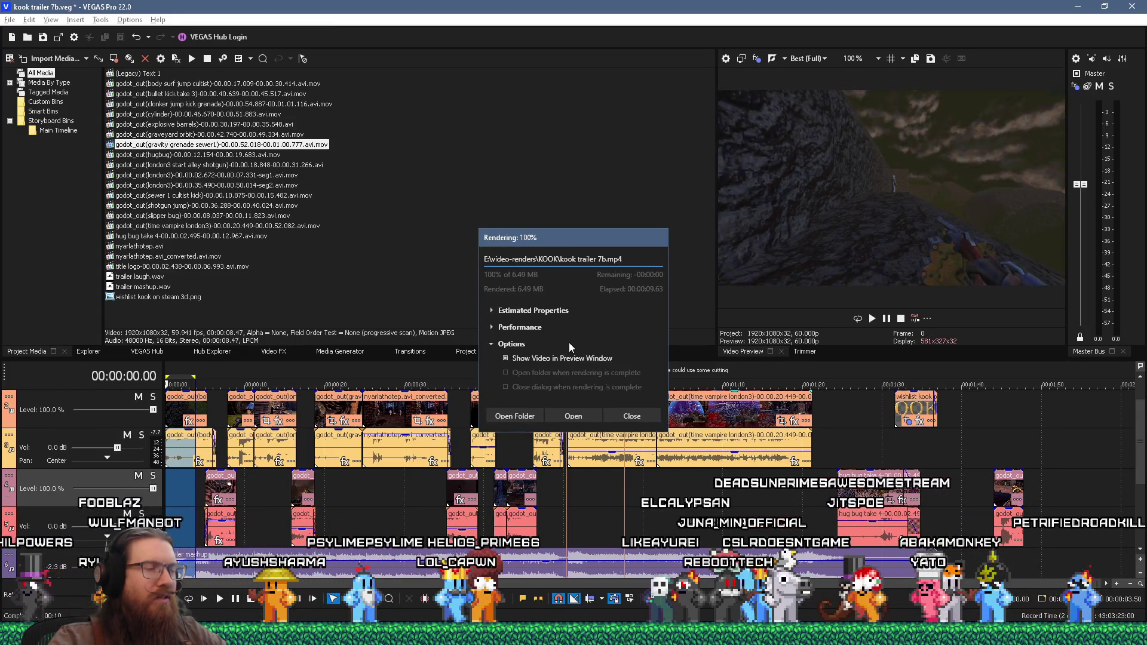
pyautogui.click(533, 412)
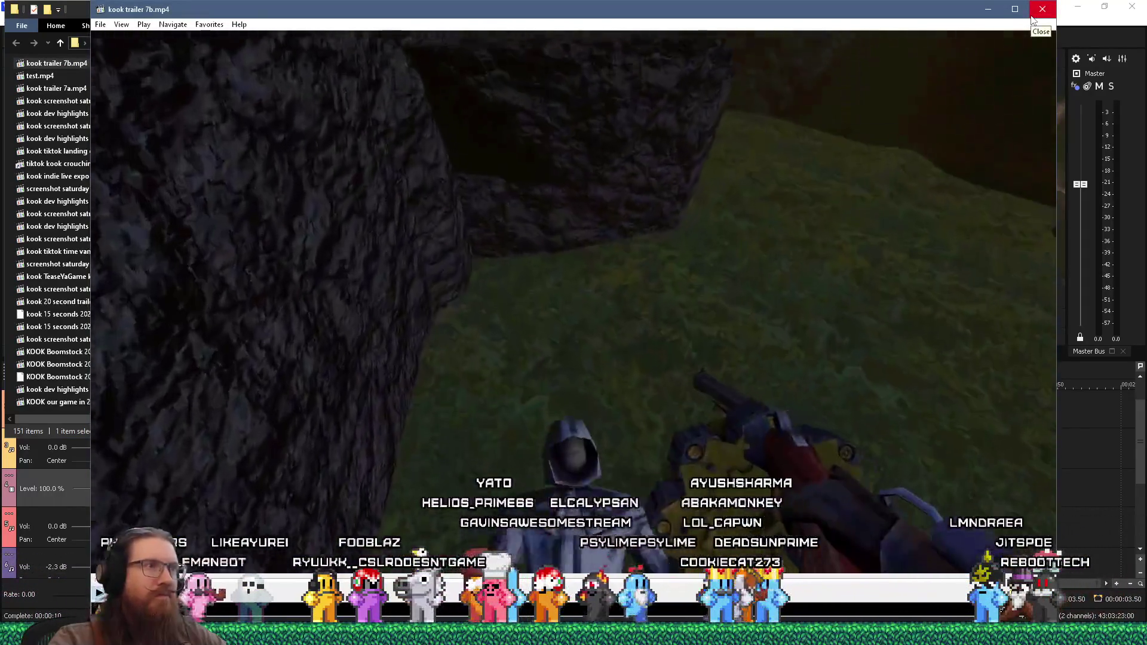
# Close the trailer playback and delete kook trailer 7b.mp4, kook trailer 7a.mp4 and test.mp4
pyautogui.click(1038, 17)
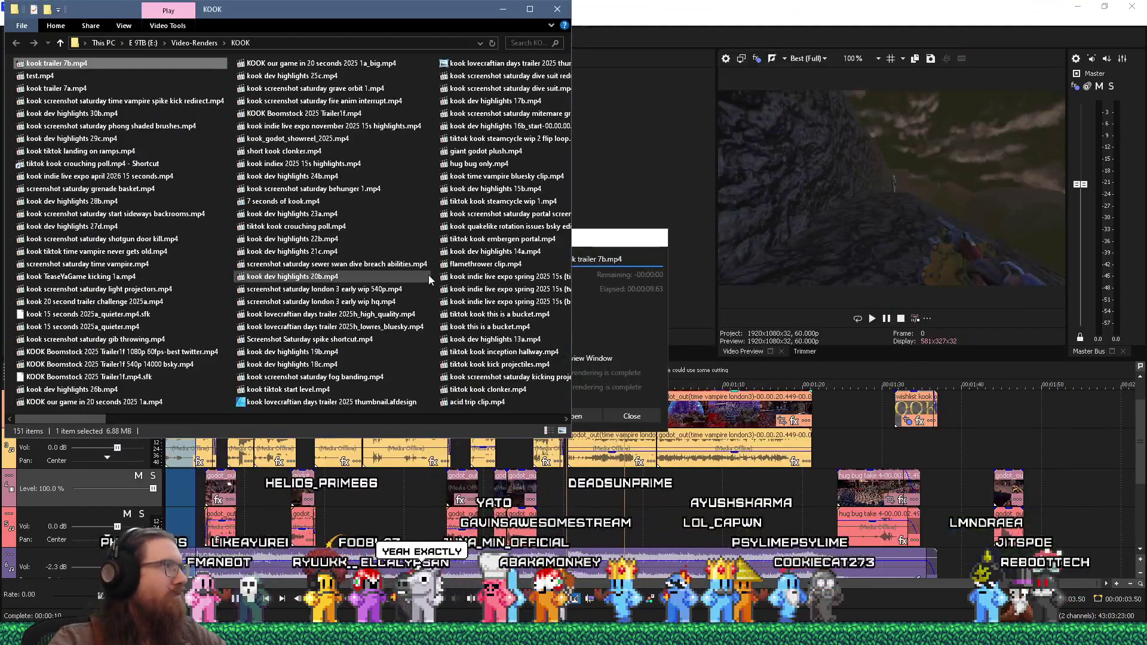
pyautogui.rightClick(60, 66)
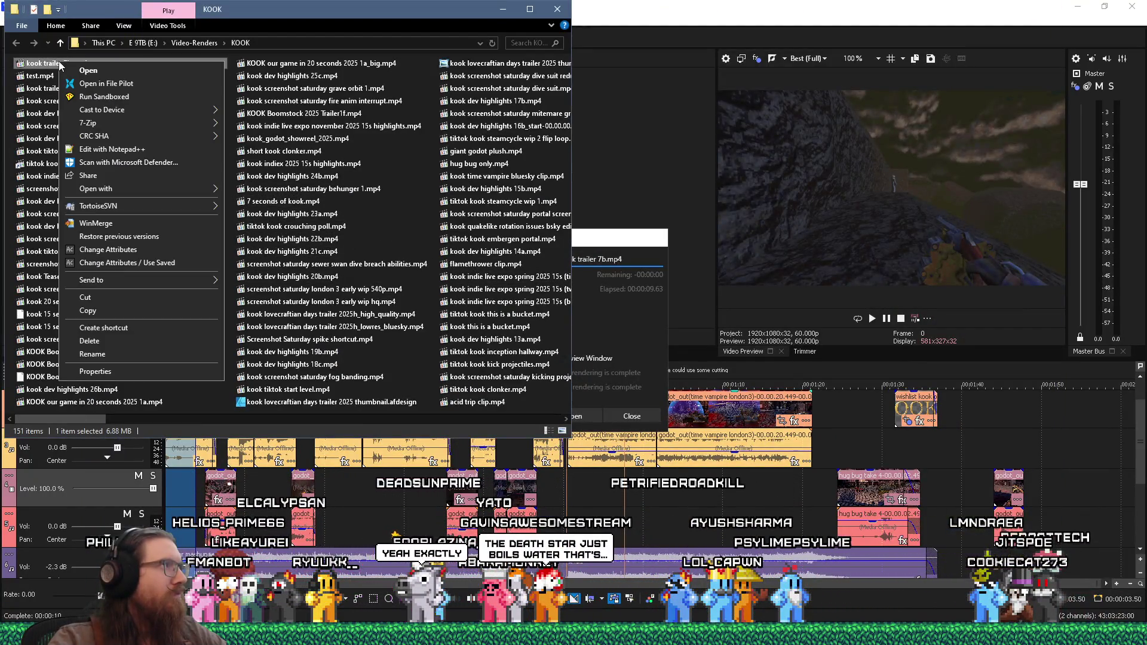
pyautogui.keyDown('ctrl'); pyautogui.click(42, 90); pyautogui.keyUp('ctrl')
pyautogui.rightClick(59, 66)
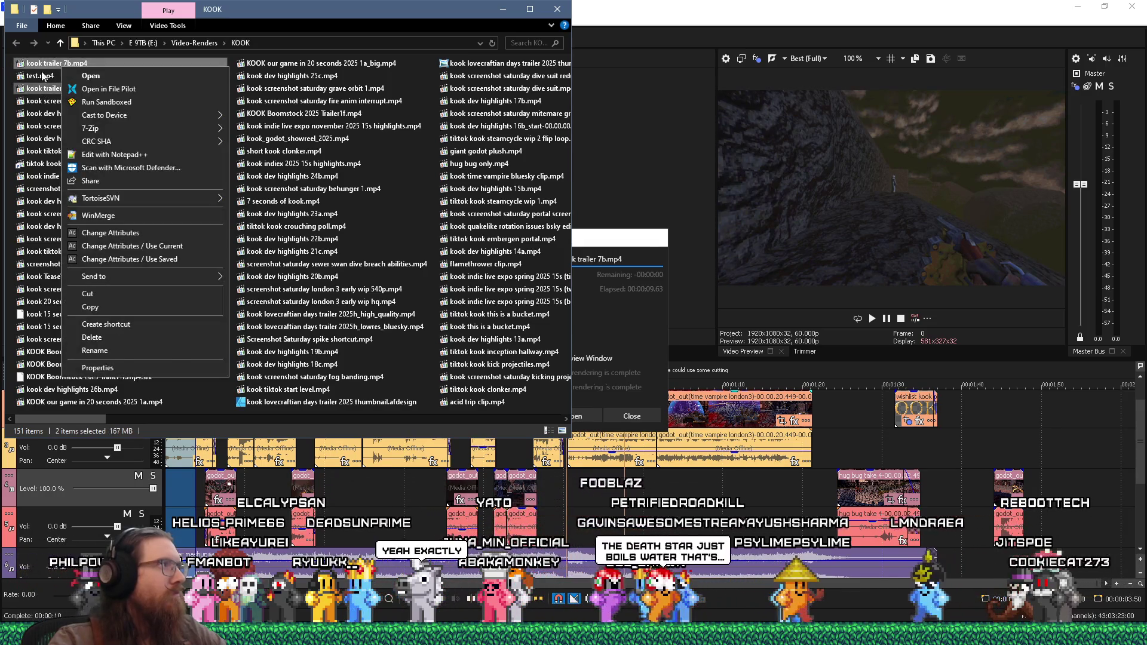
pyautogui.press('Escape')
pyautogui.keyDown('ctrl'); pyautogui.click(27, 78); pyautogui.keyUp('ctrl')
pyautogui.rightClick(28, 78)
pyautogui.click(57, 345)
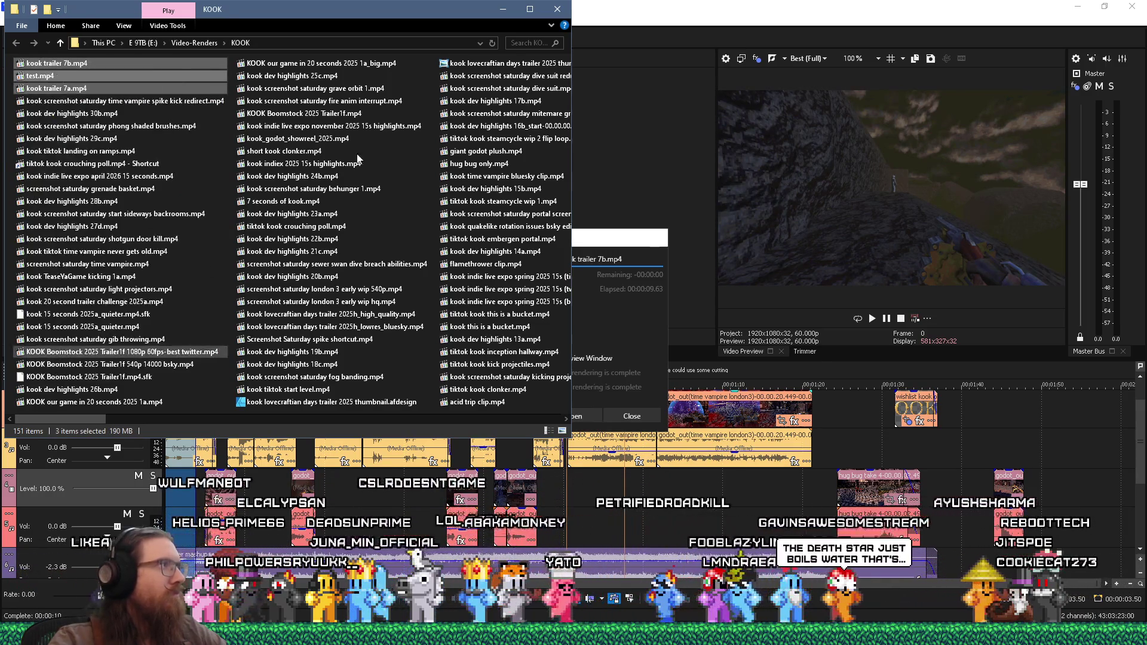
pyautogui.hotkey('alt', 'Tab')
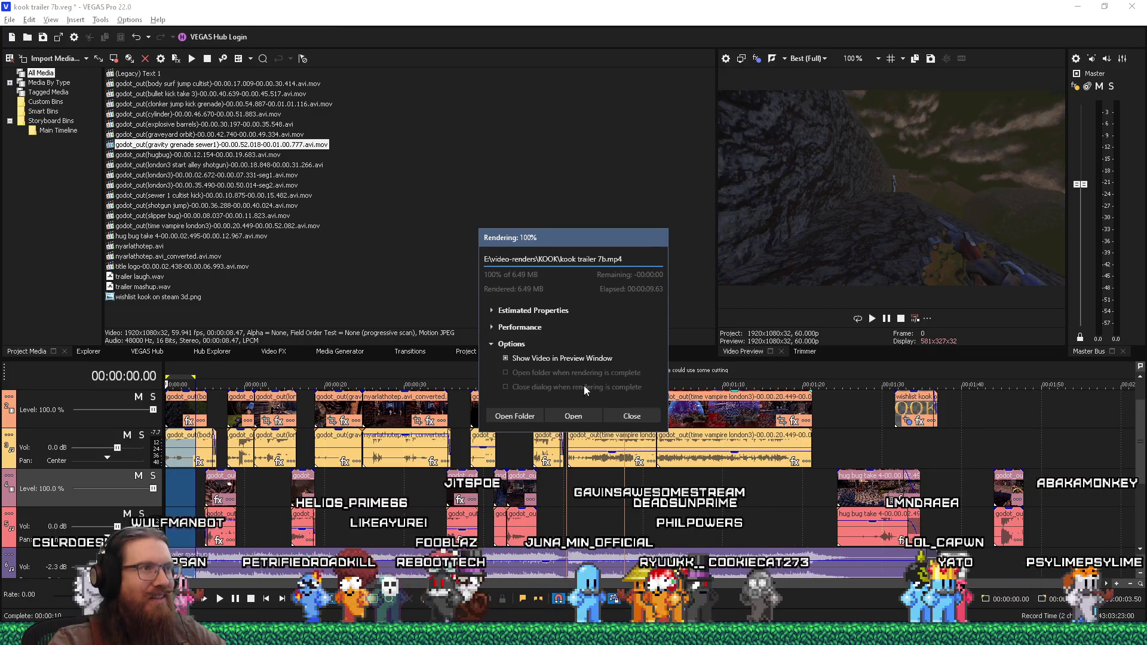
# Switch off video preview during rendering, close the finished render window, and open the File menu
pyautogui.click(543, 358)
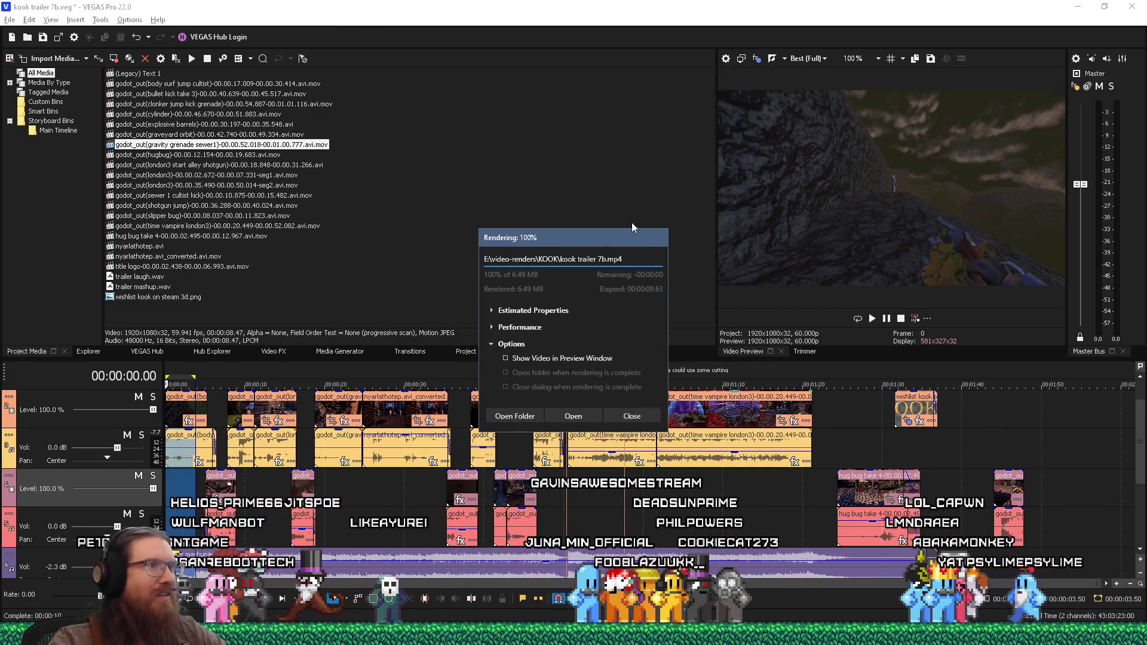
pyautogui.click(639, 411)
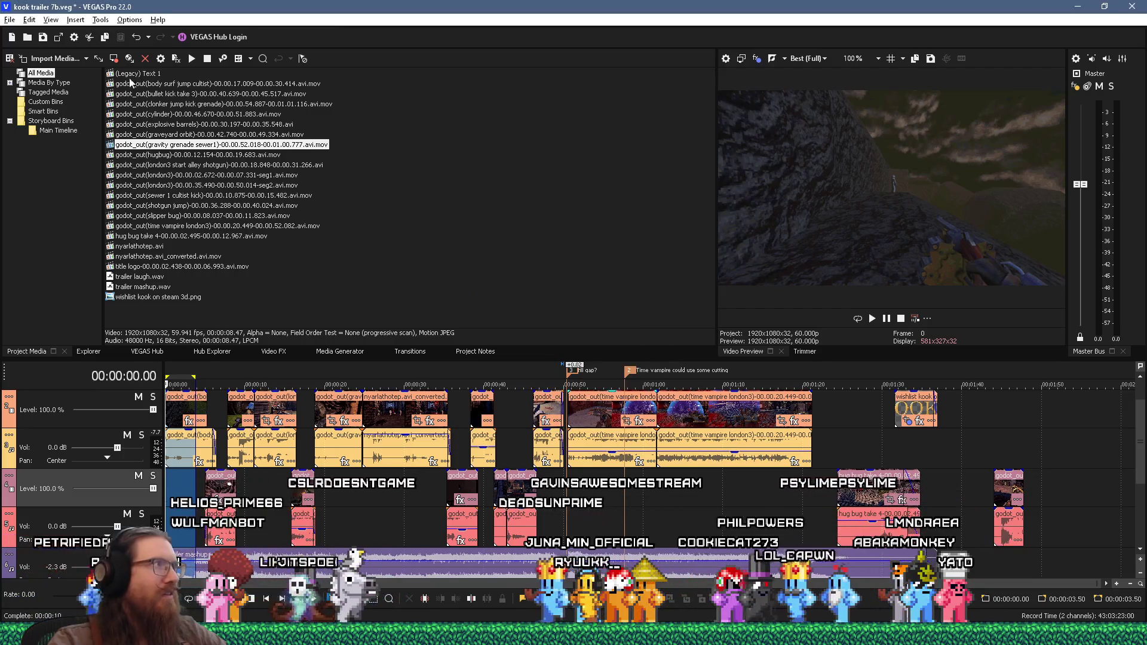
pyautogui.click(10, 19)
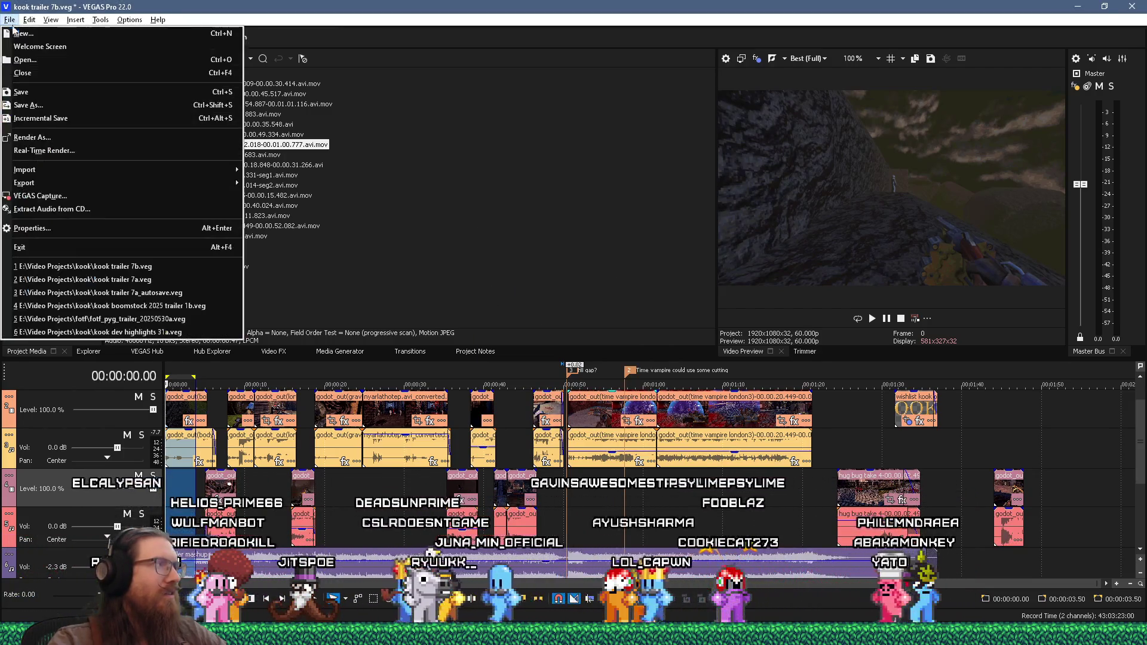
pyautogui.click(56, 137)
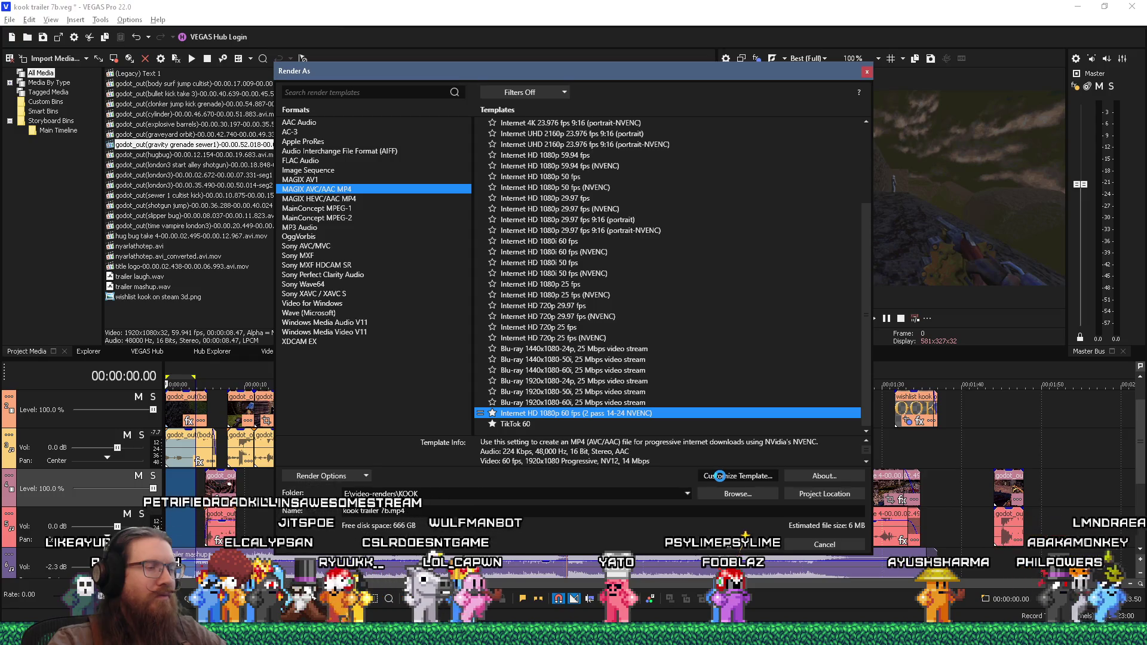
pyautogui.click(720, 477)
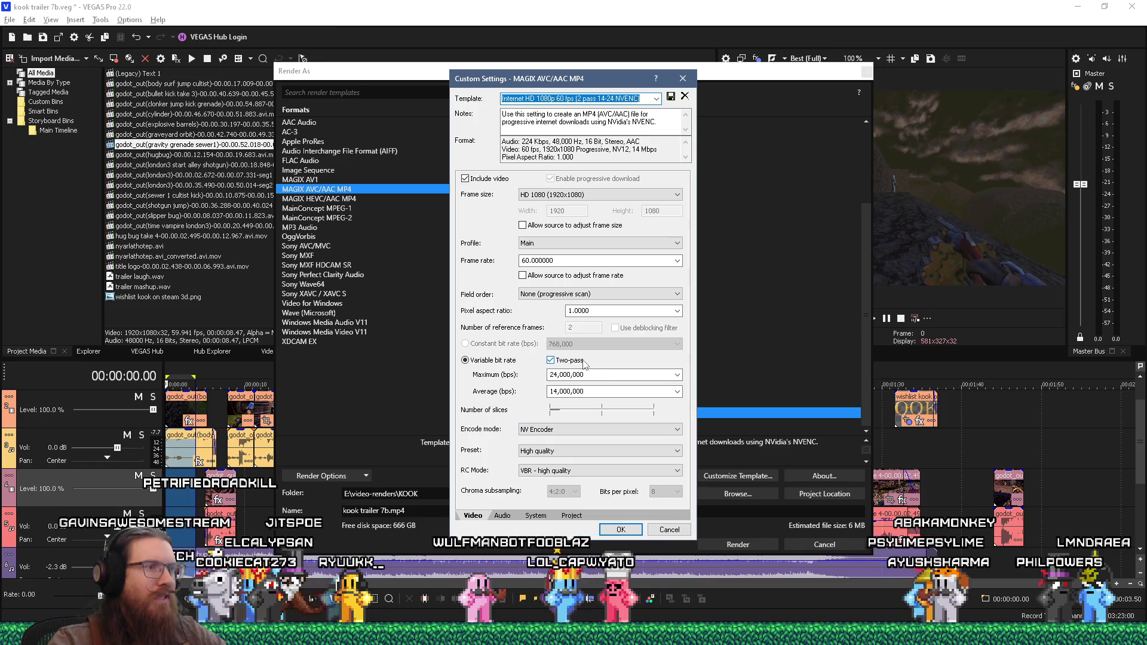
pyautogui.click(670, 531)
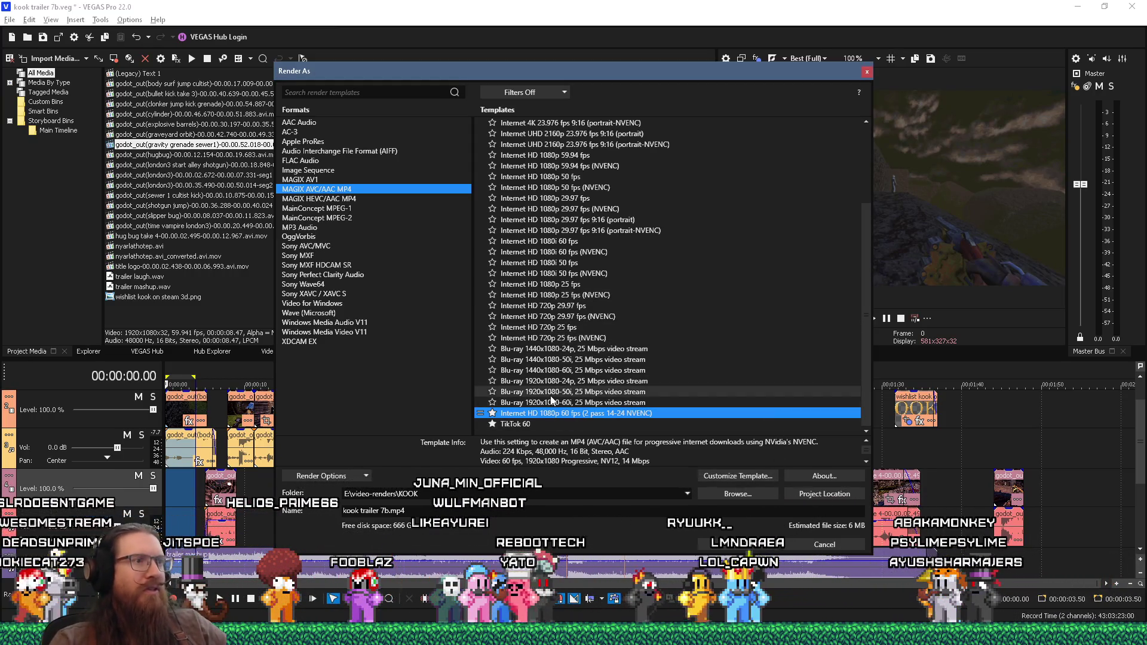
pyautogui.moveTo(657, 70); pyautogui.dragTo(367, 150)
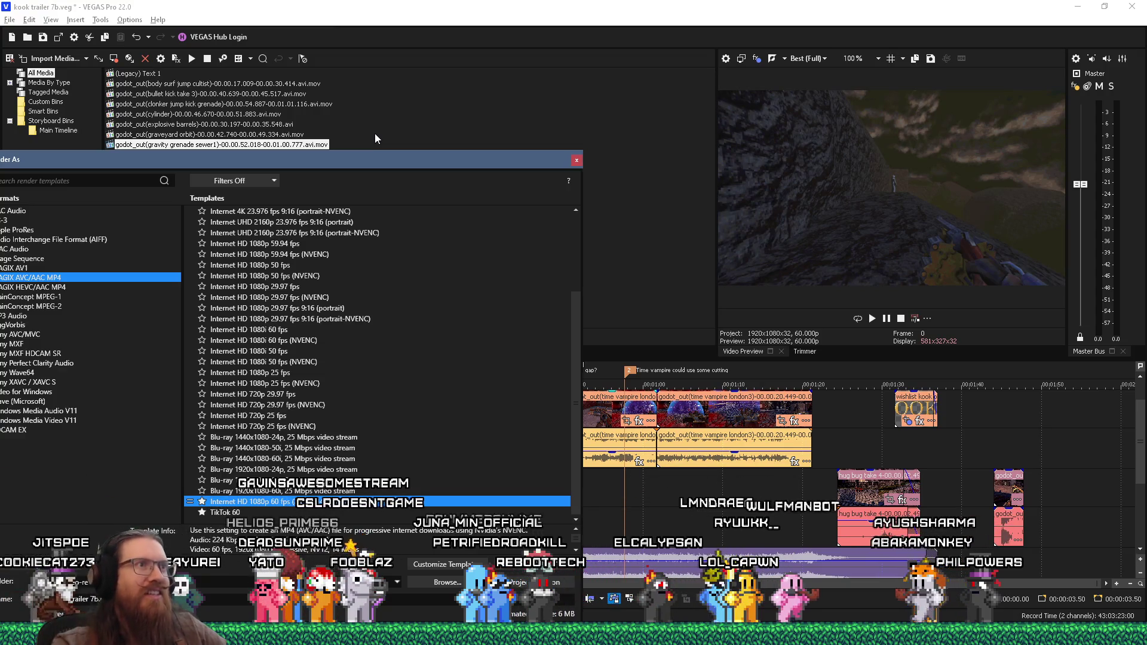
pyautogui.click(576, 160)
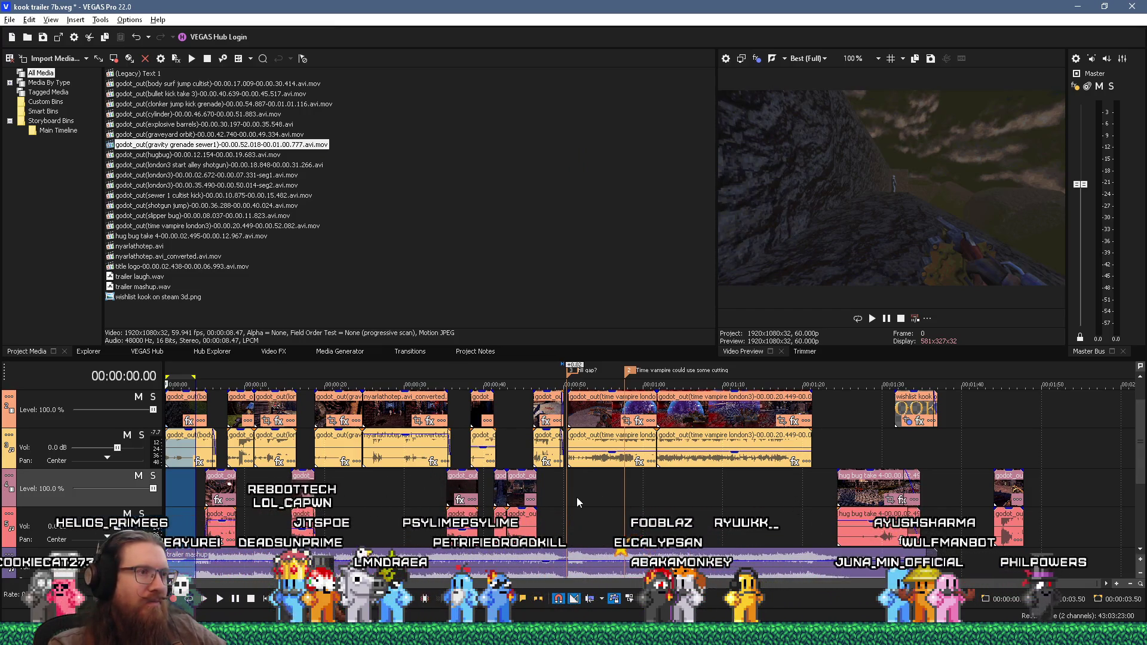
# Play from 48.57 seconds and lower the Master bus output level
pyautogui.scroll(2, 652, 505)
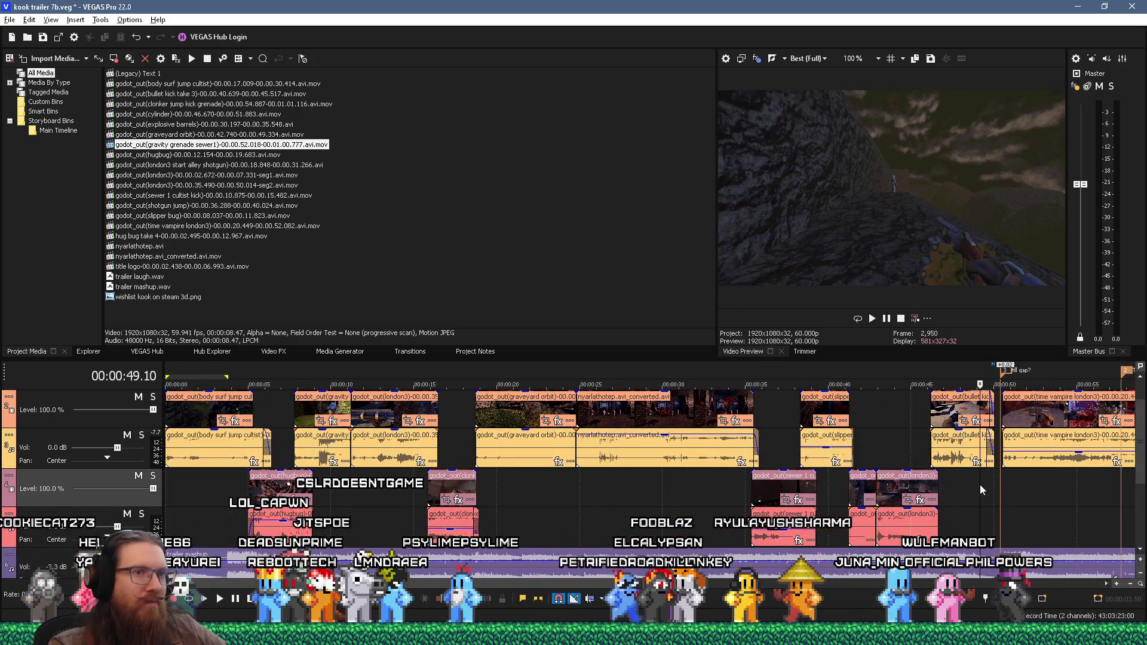
pyautogui.click(980, 492)
pyautogui.click(976, 488)
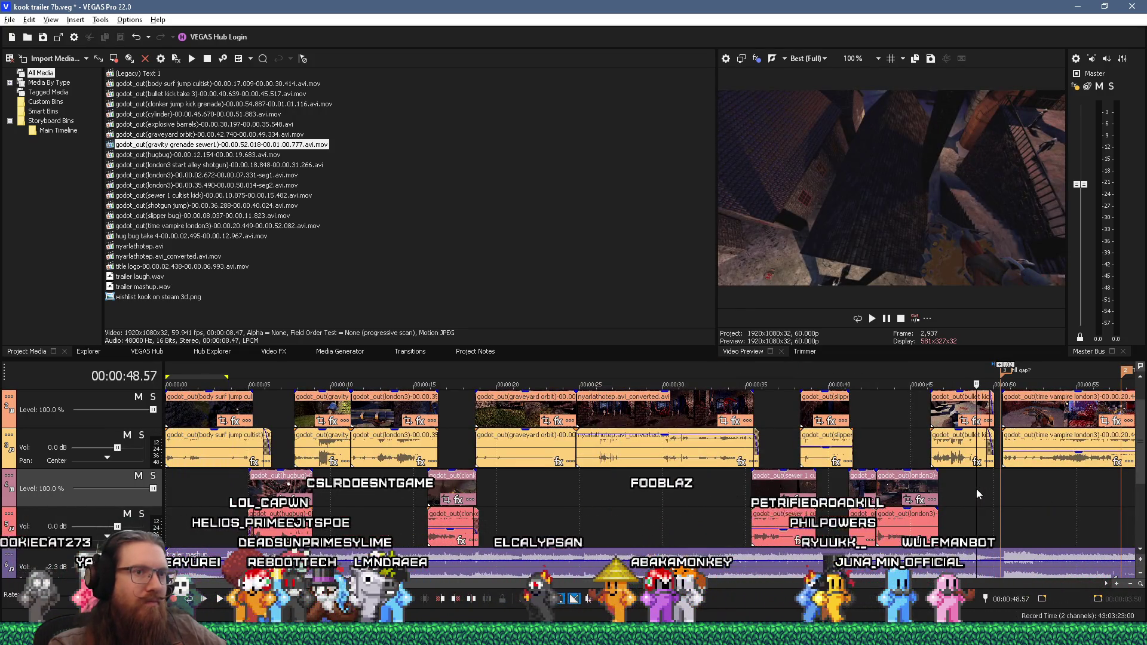
pyautogui.press('space')
pyautogui.press('space')
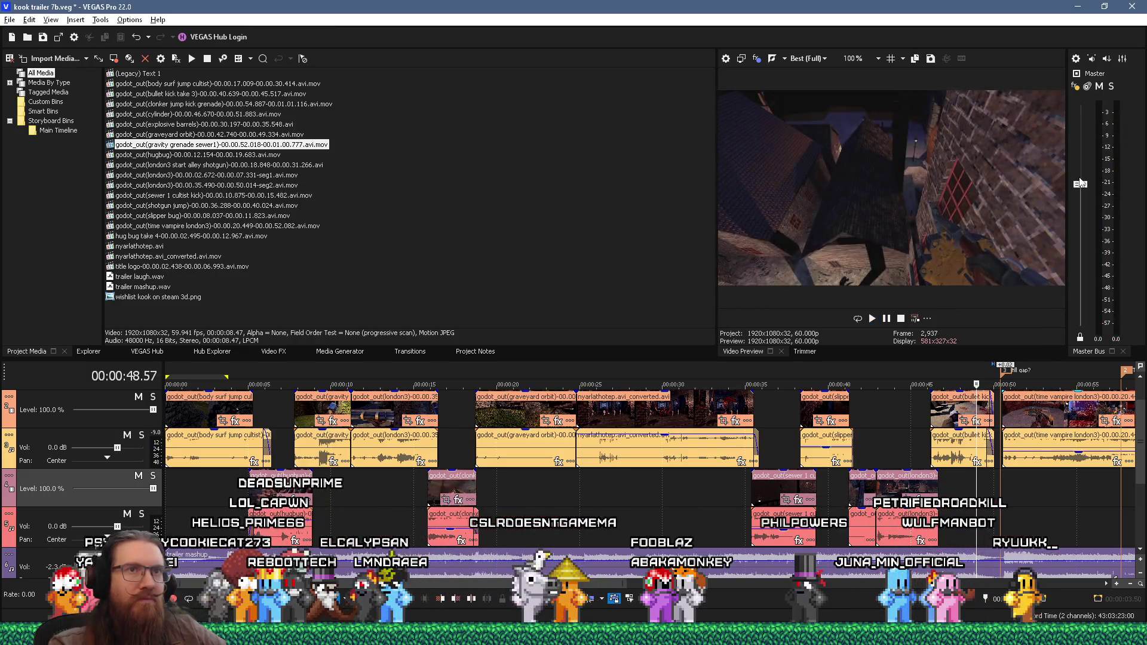
pyautogui.press('space')
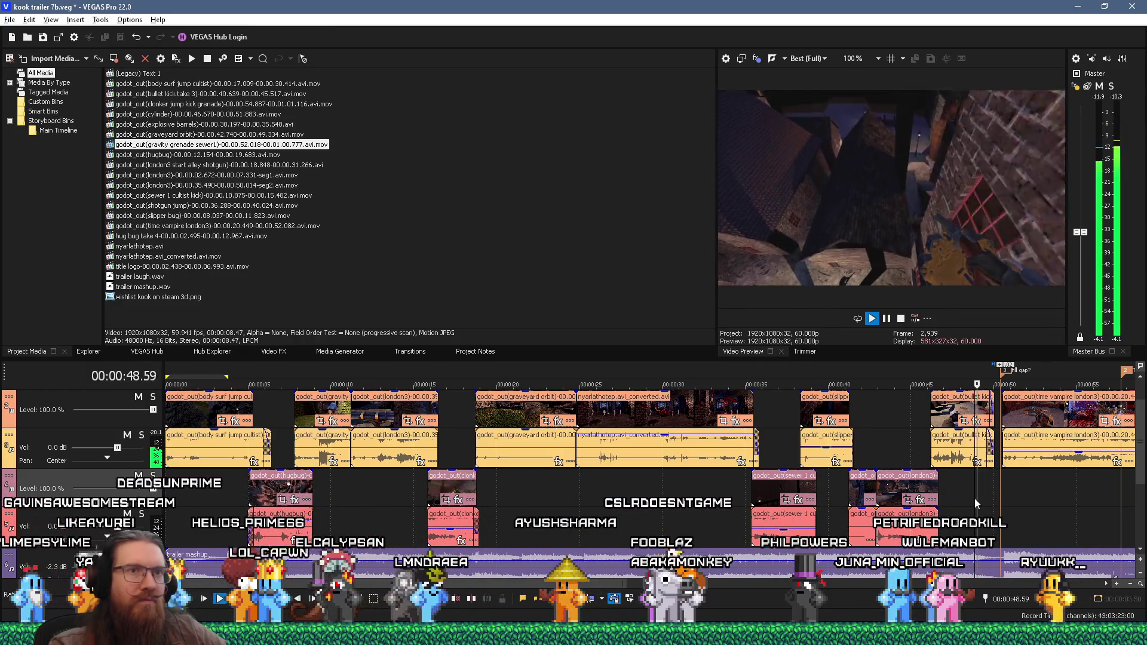
pyautogui.moveTo(1080, 233); pyautogui.dragTo(1080, 246)
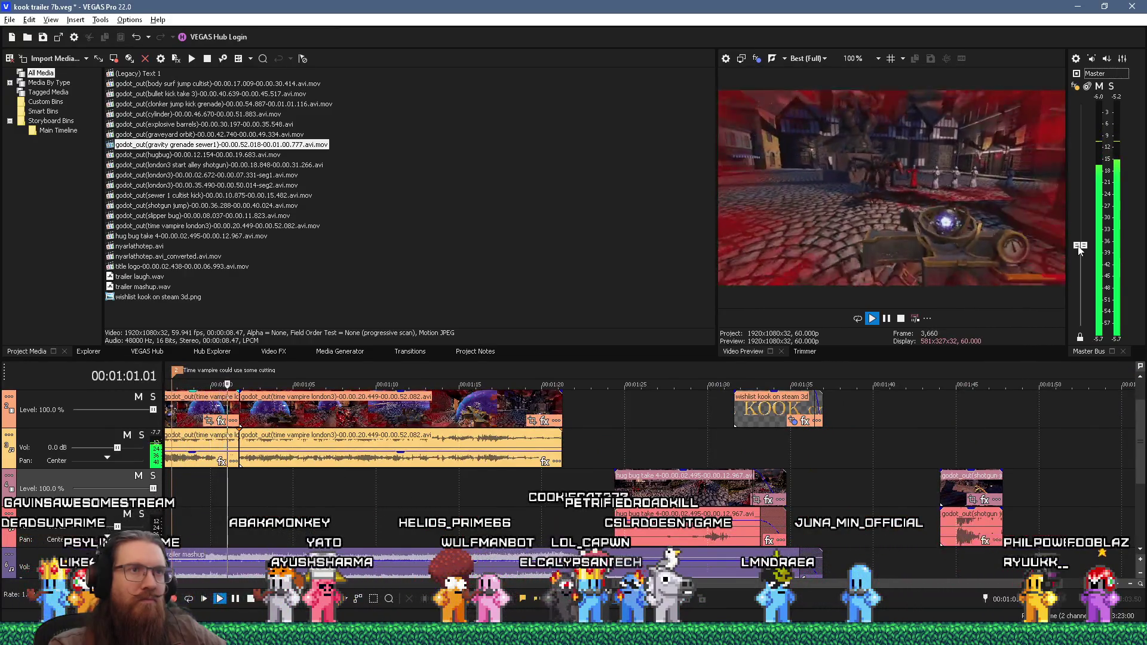
pyautogui.press('space')
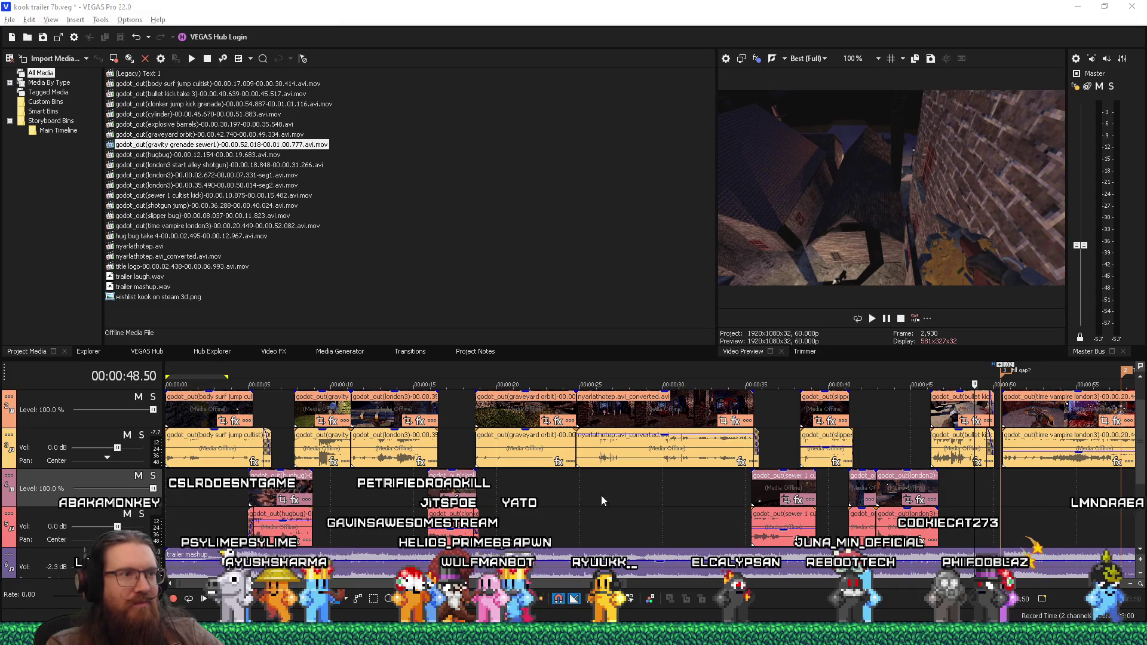
# Delete the second time vampire london3 clip and play back the trailer's new ending from about 57 seconds
pyautogui.scroll(-3, 748, 489)
pyautogui.click(711, 423)
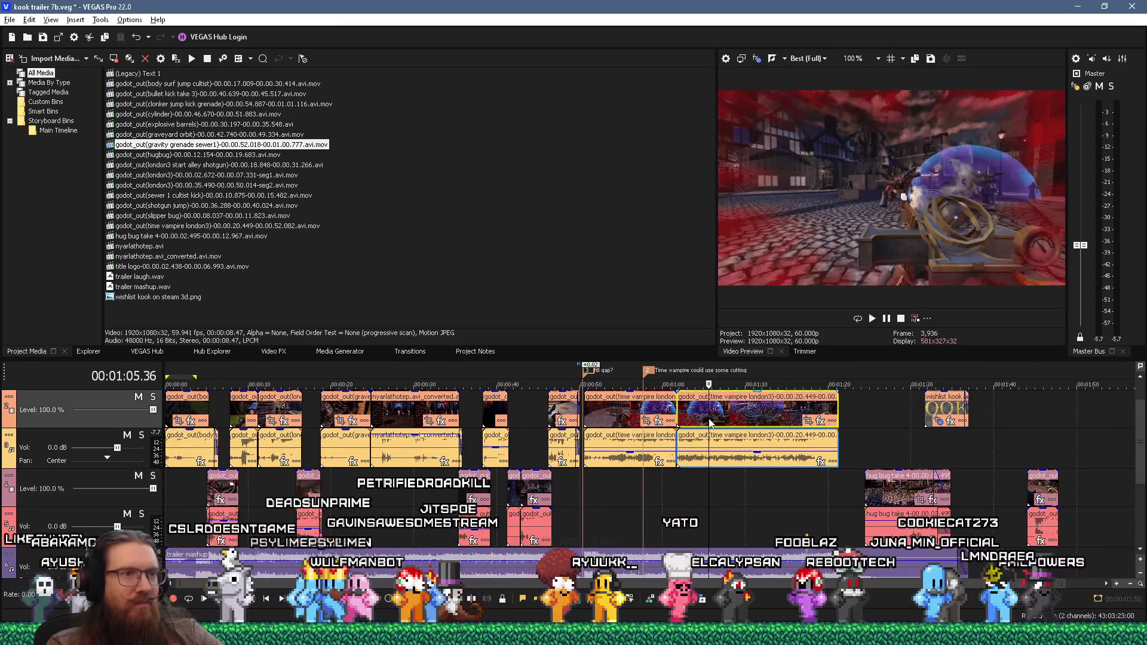
pyautogui.click(765, 489)
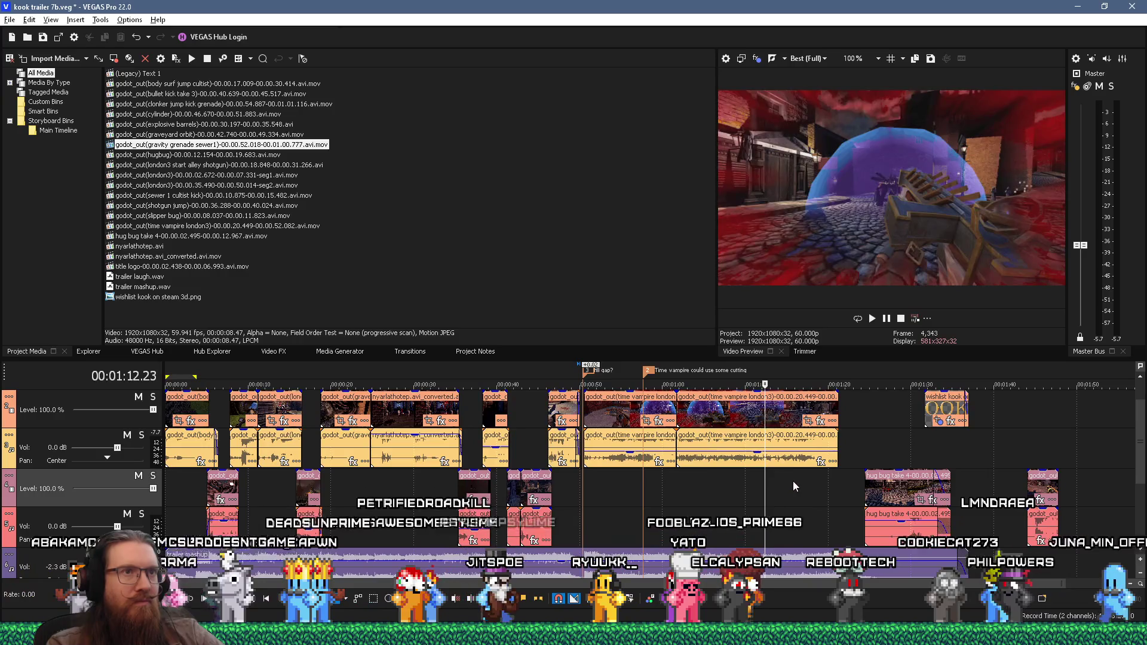
pyautogui.click(798, 483)
pyautogui.click(723, 403)
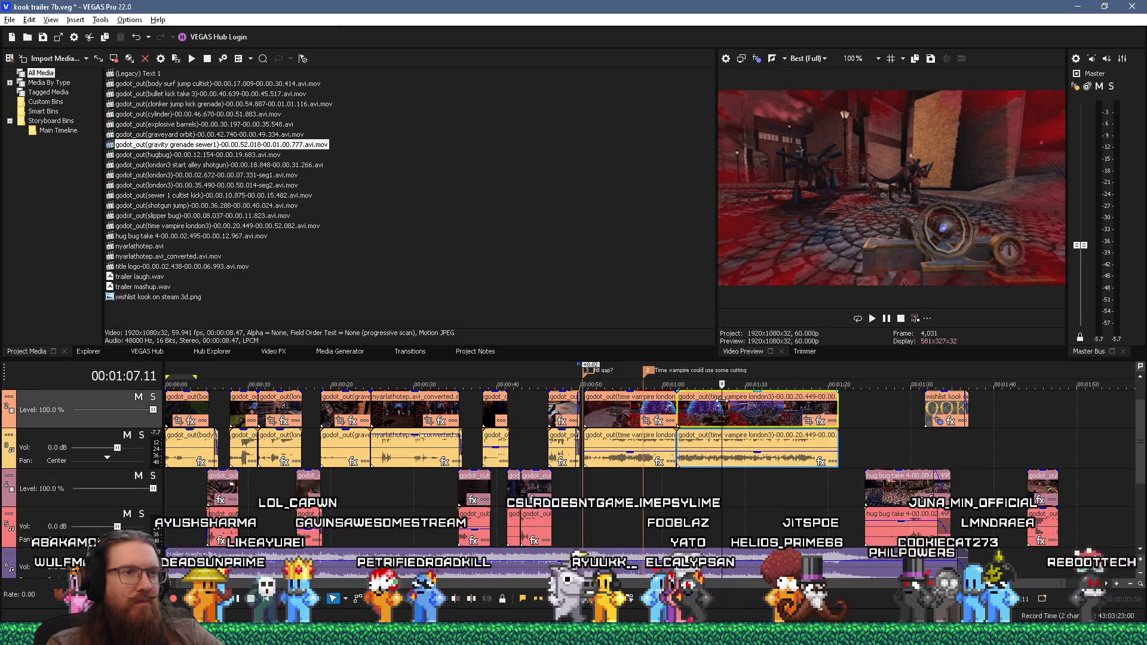
pyautogui.press('Delete')
pyautogui.click(638, 491)
pyautogui.scroll(2, 657, 491)
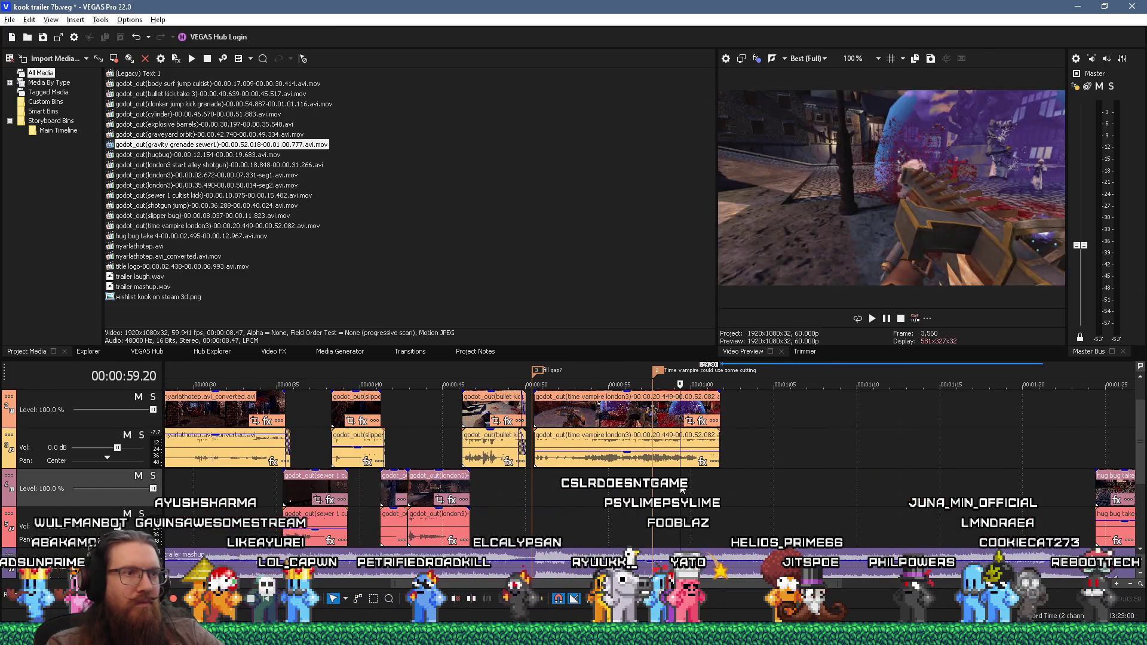
pyautogui.press('space')
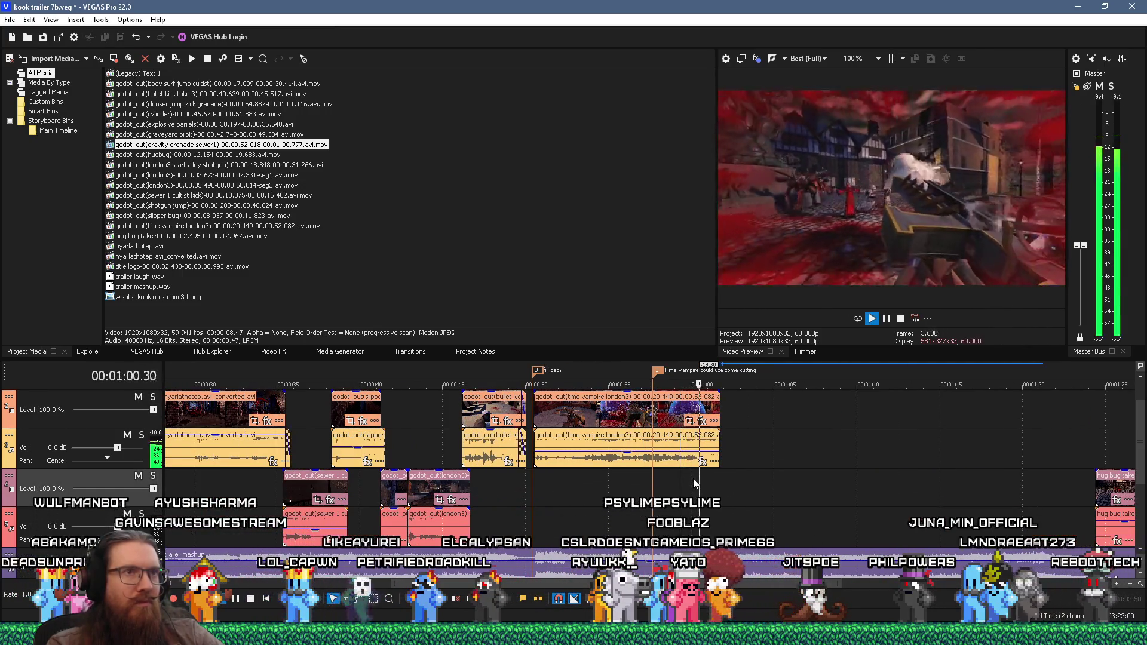
pyautogui.press('space')
pyautogui.scroll(2, 717, 430)
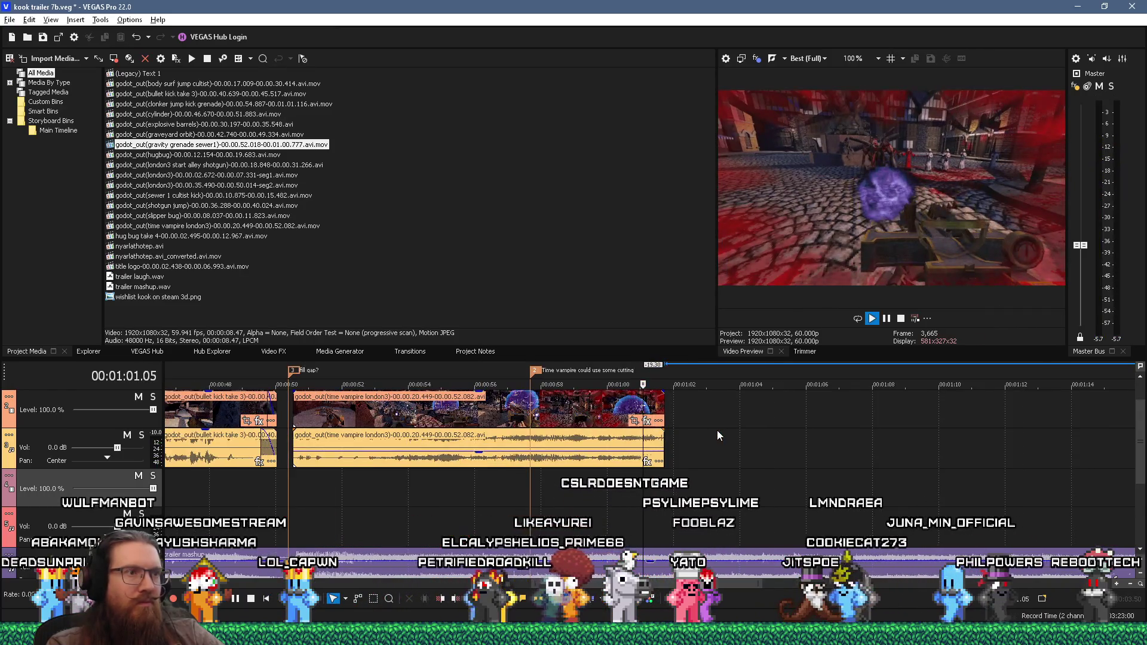
pyautogui.press('space')
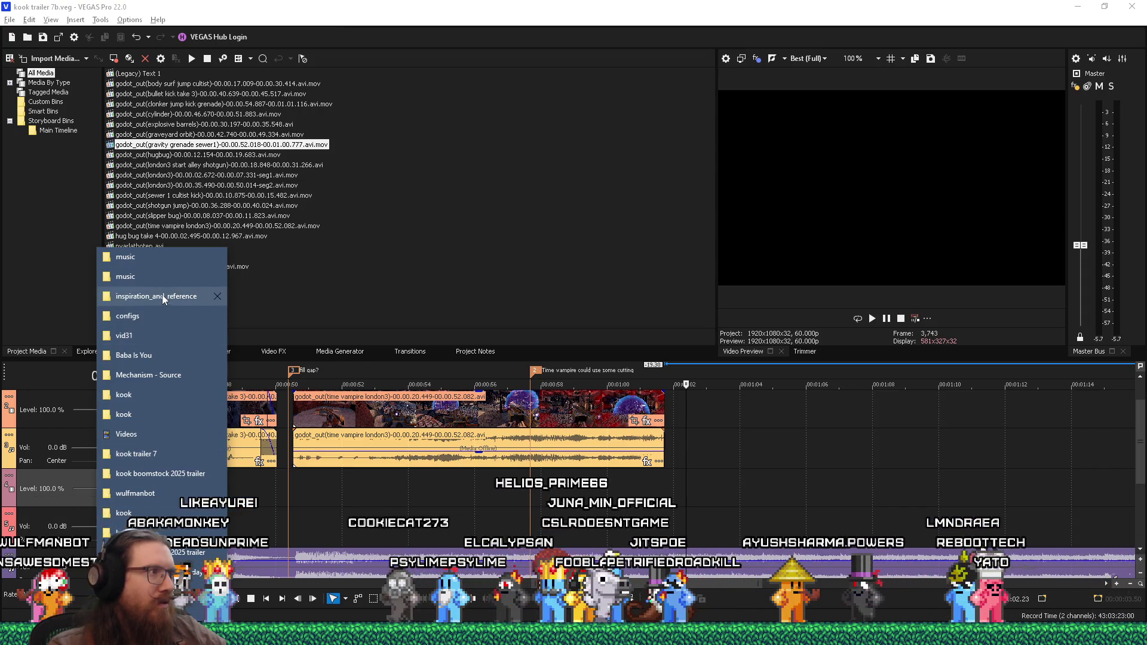
# Open the video projects kook and Video-Renders KOOK folders from the jump list, closing the duplicate window
pyautogui.click(123, 512)
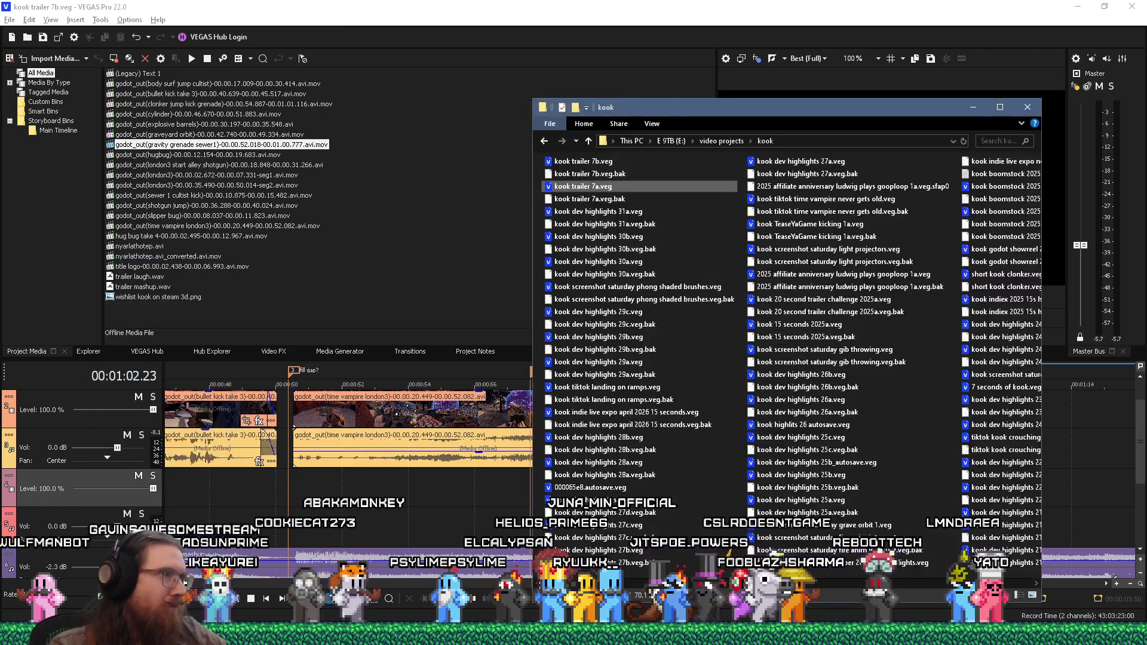
pyautogui.rightClick(164, 637)
pyautogui.click(124, 513)
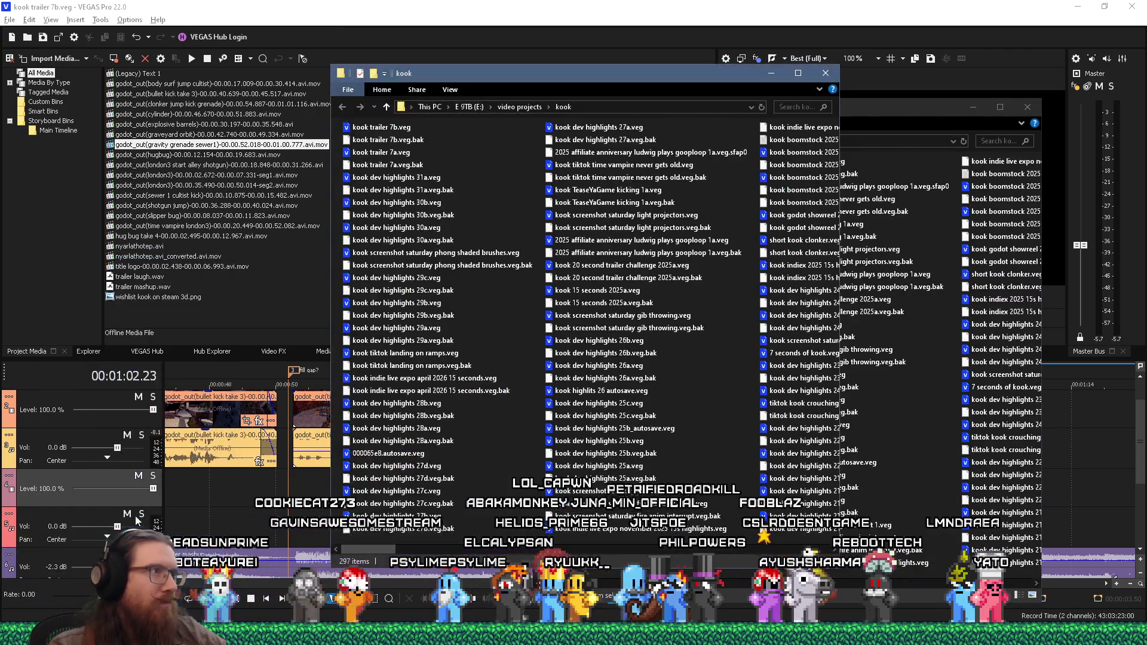
pyautogui.click(825, 73)
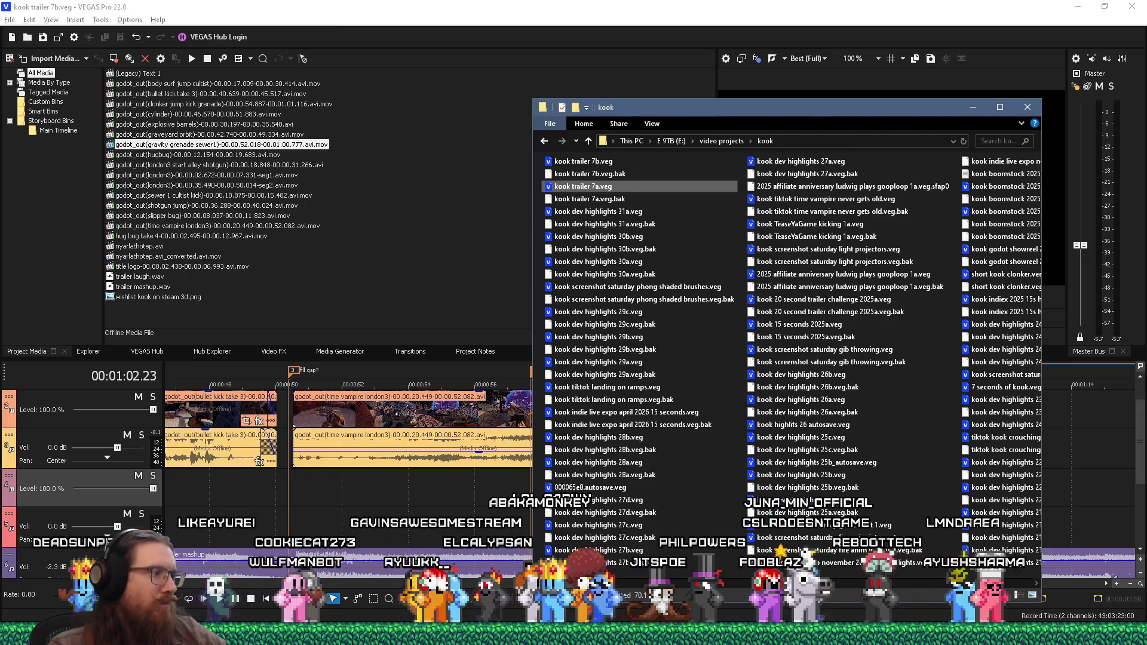
pyautogui.rightClick(164, 636)
pyautogui.click(123, 434)
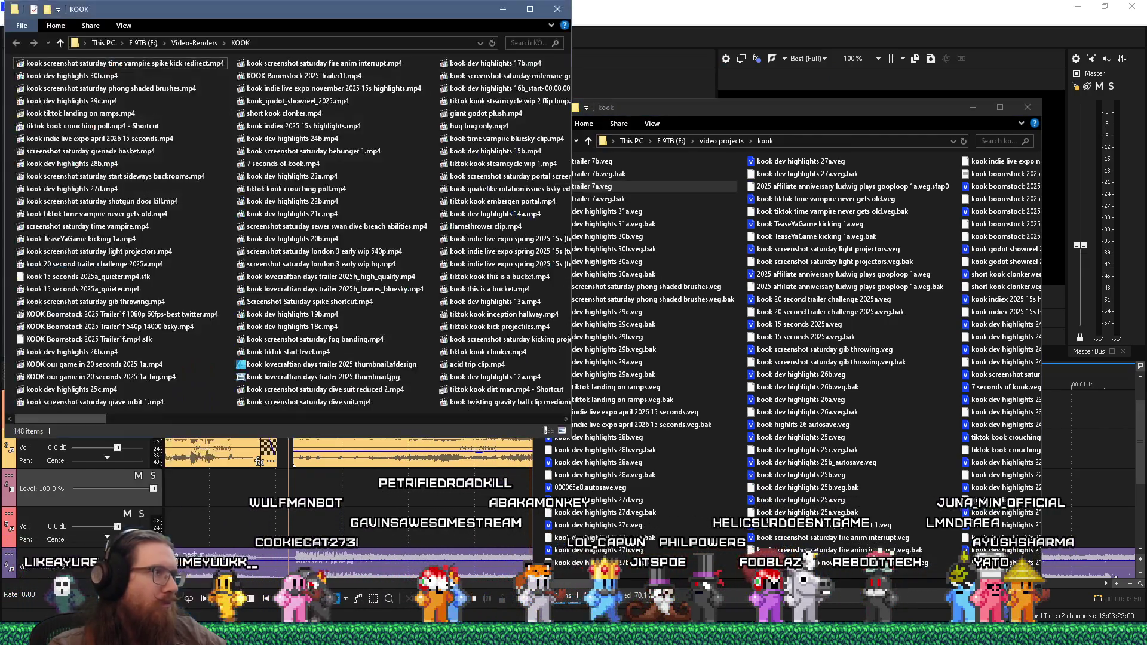
# Open E:\projects\kook from the jump list and launch the godot_kook_game build
pyautogui.rightClick(164, 636)
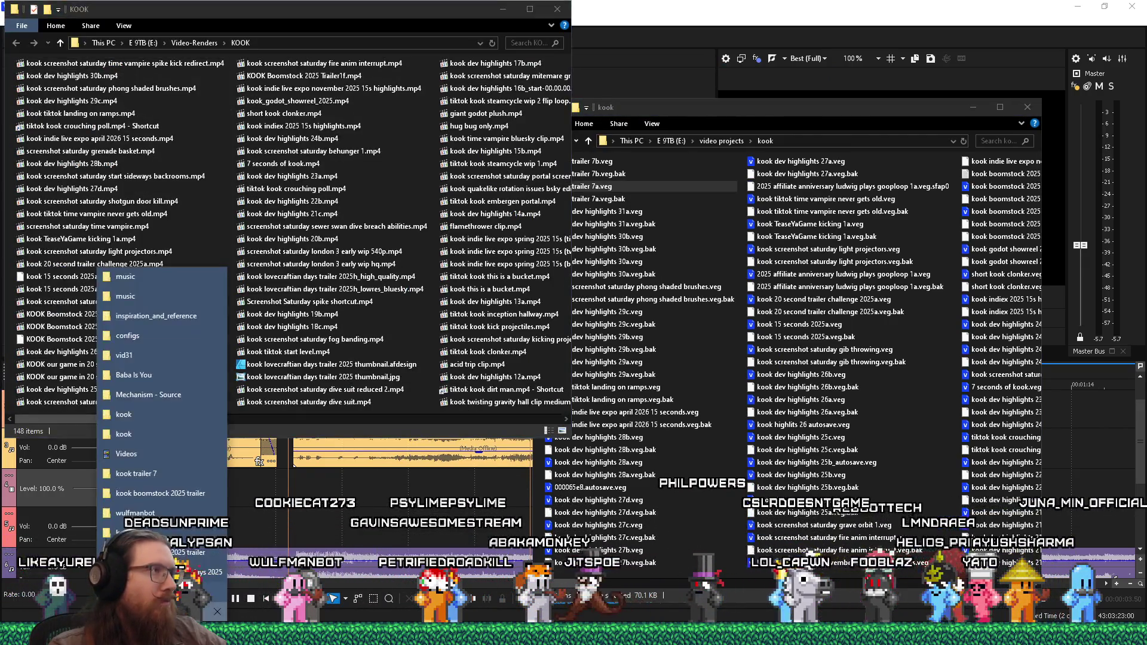
pyautogui.press('Escape')
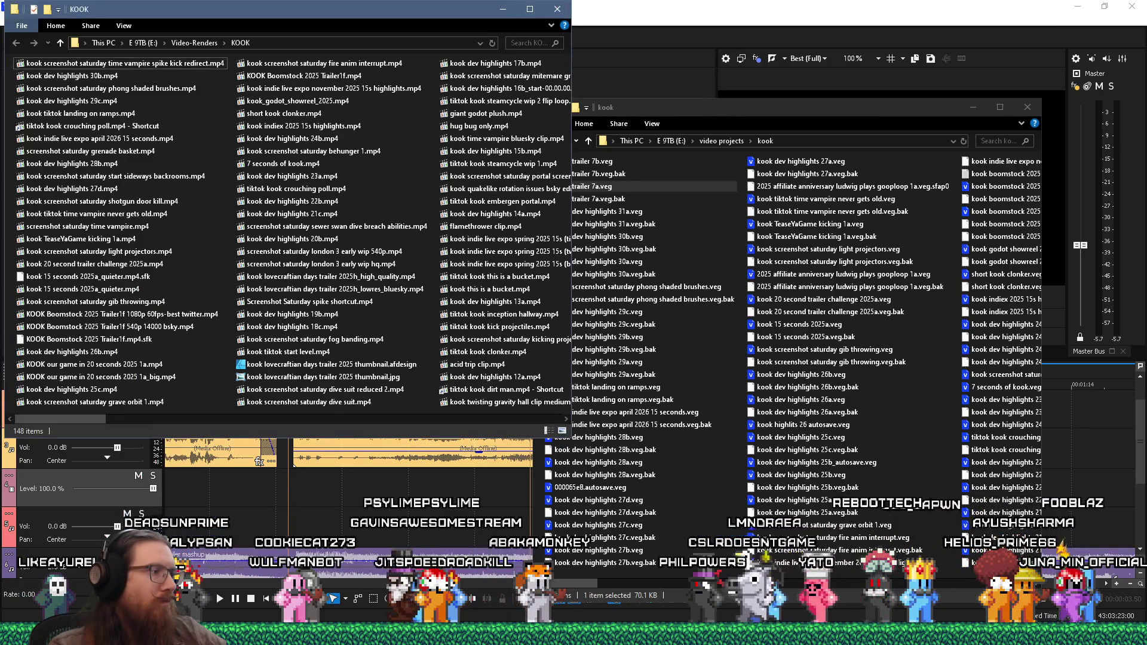
pyautogui.rightClick(164, 636)
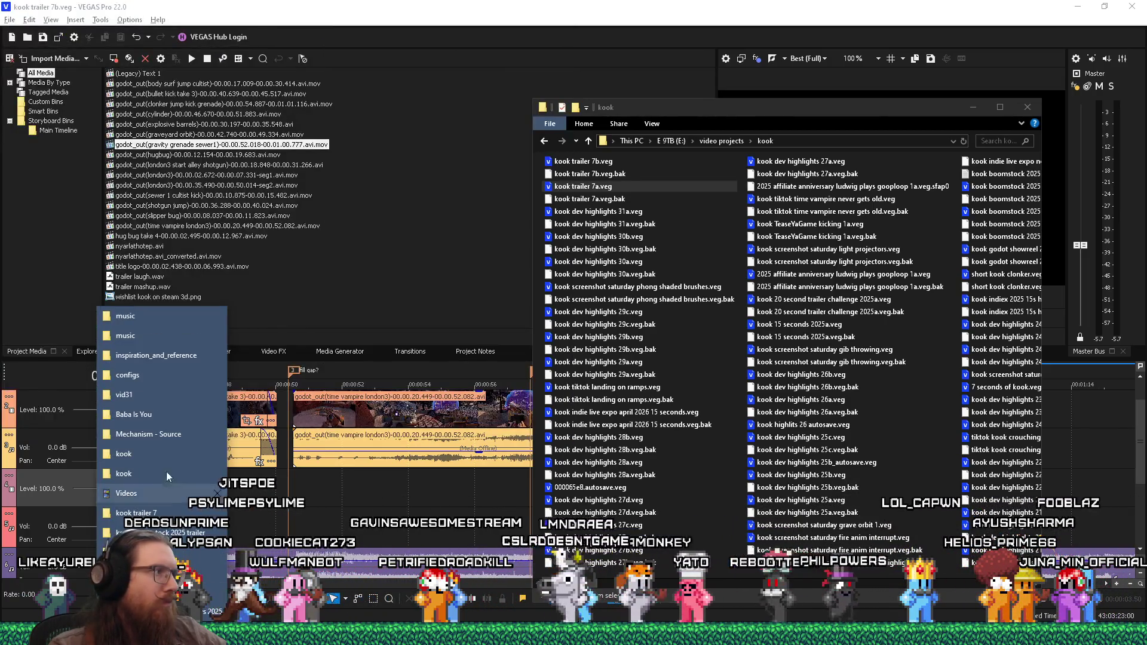
pyautogui.click(167, 458)
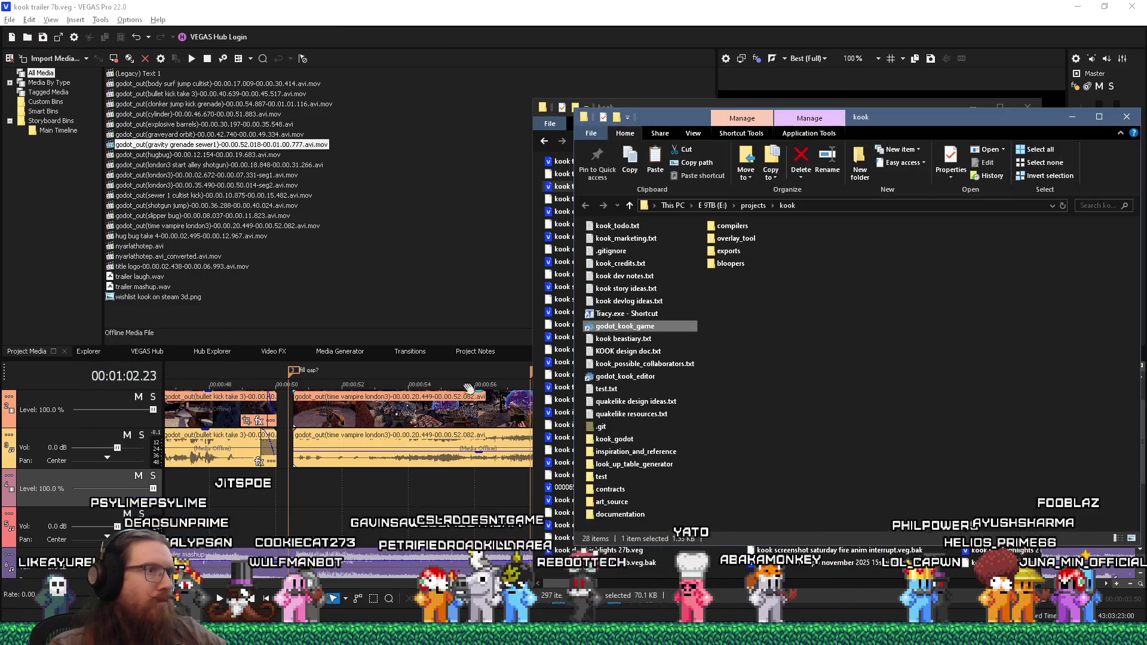
pyautogui.doubleClick(664, 330)
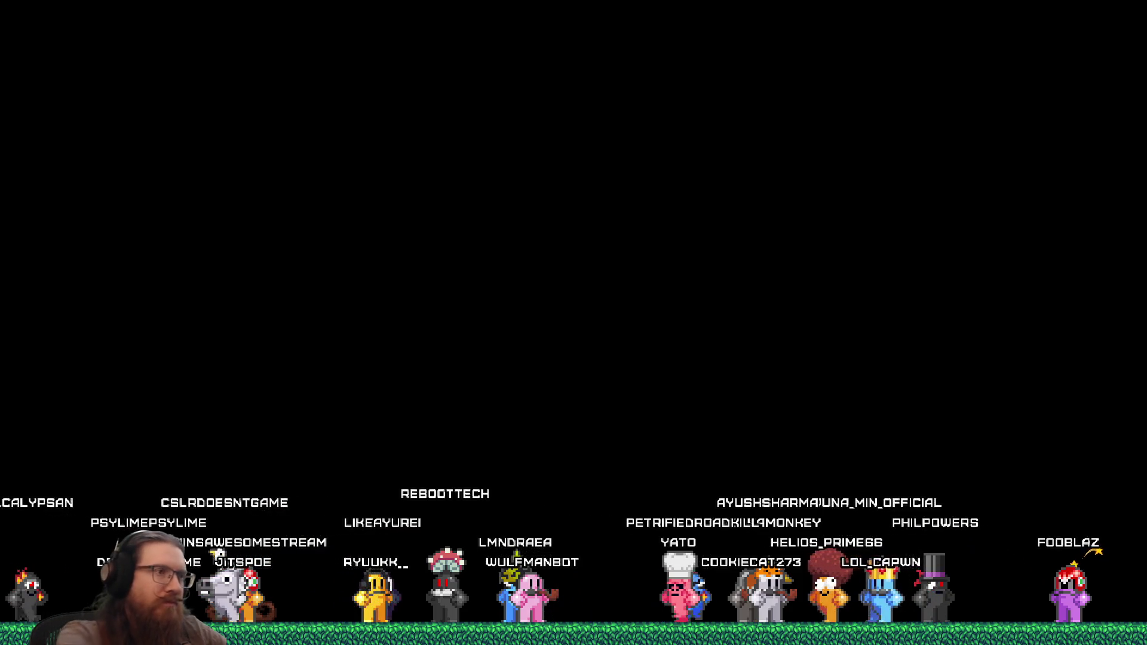
# Enter quit in KOOK's development console to exit the game
pyautogui.press('`')
pyautogui.write('quit')
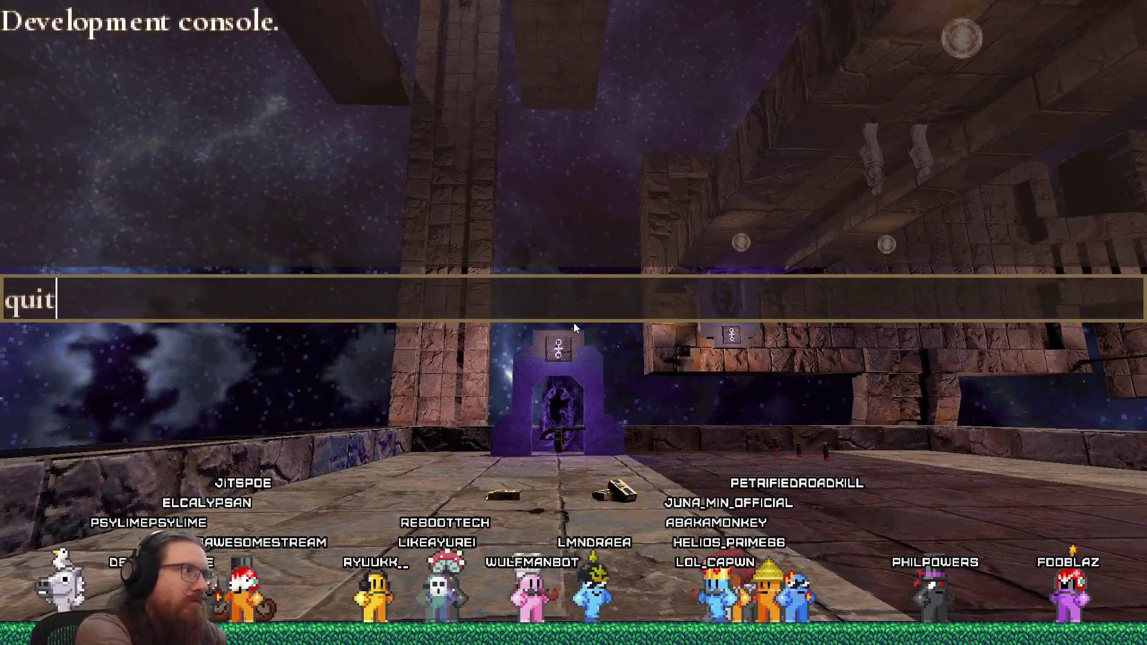
pyautogui.press('Return')
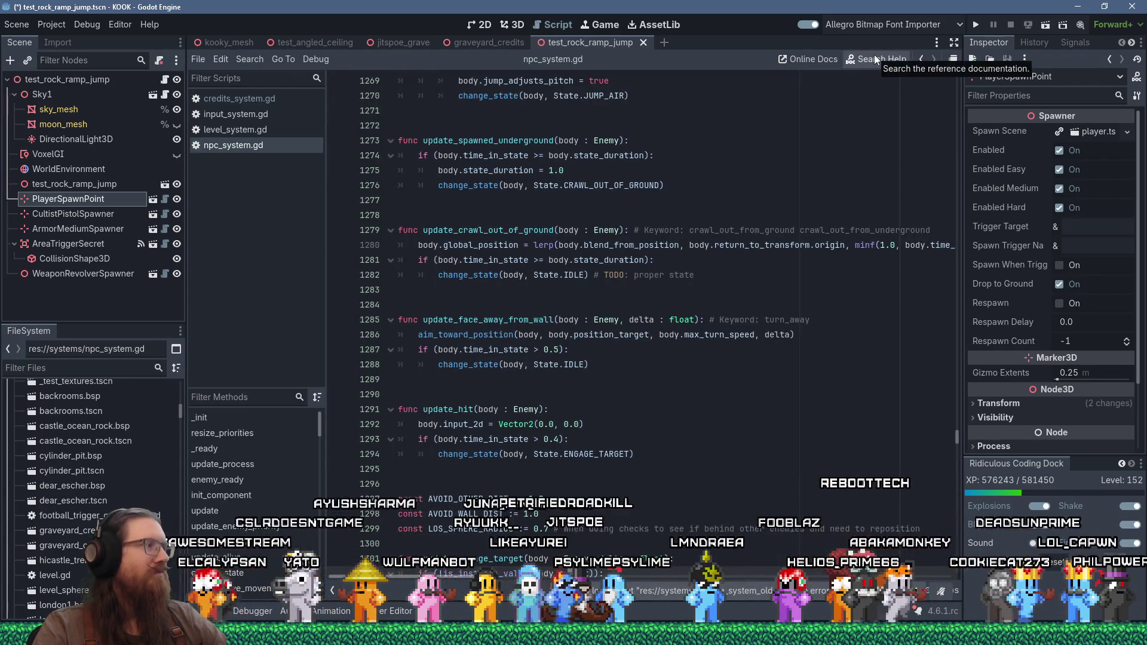
# Save and run the project, quit KOOK with the console command qt, then launch it again
pyautogui.click(978, 23)
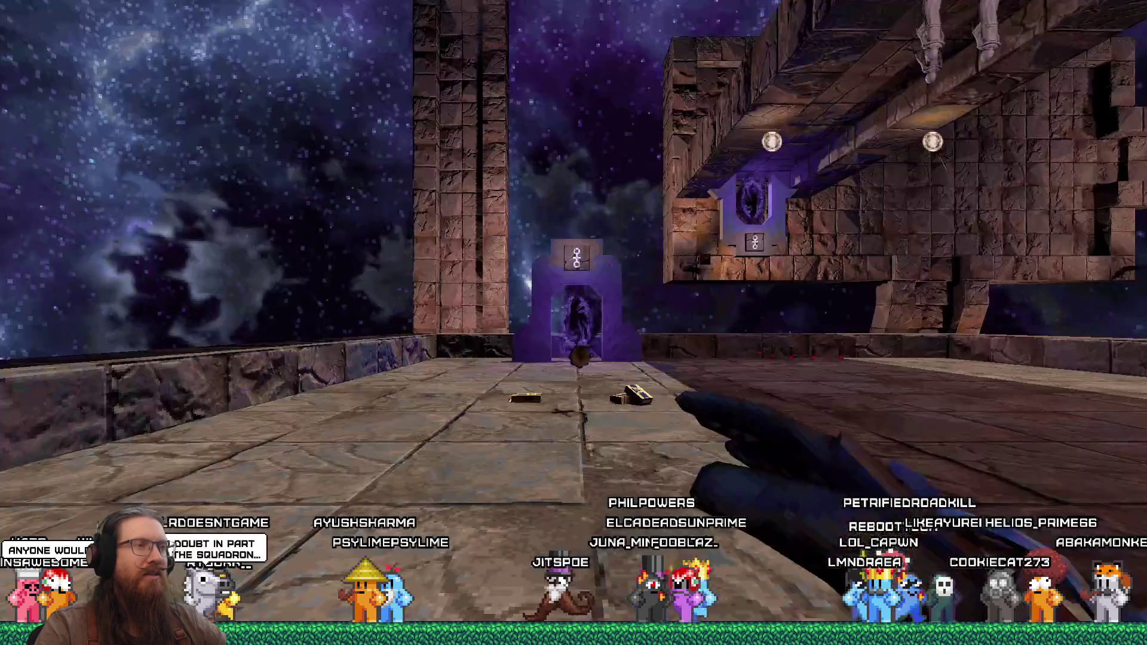
pyautogui.press('`')
pyautogui.write('qt')
pyautogui.press('Return')
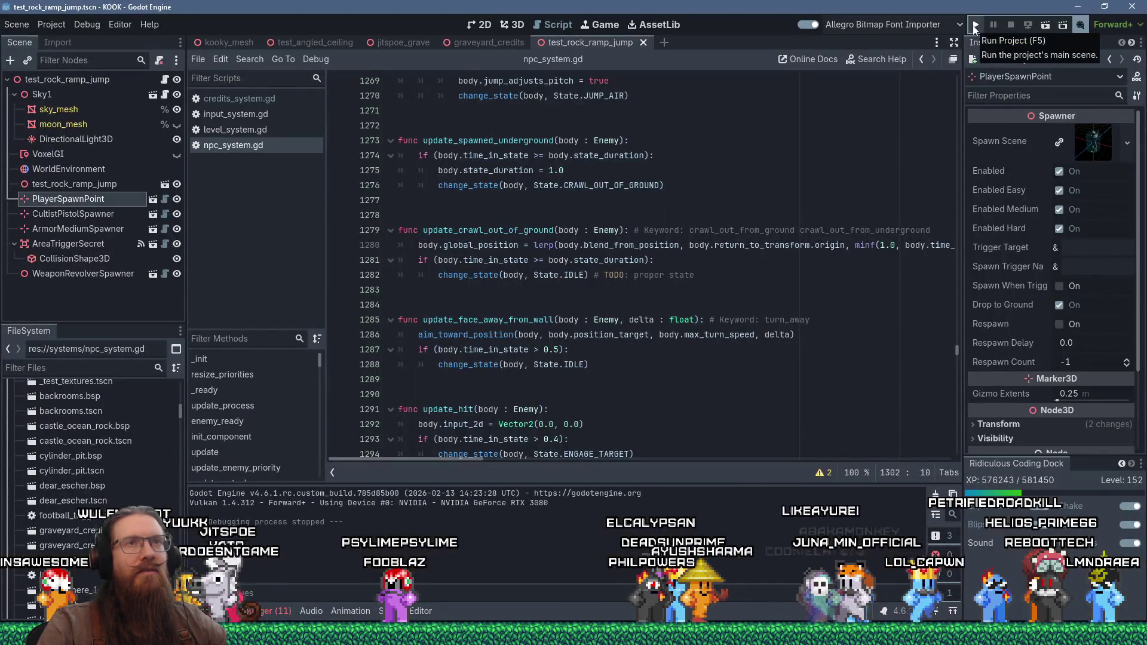
pyautogui.click(972, 25)
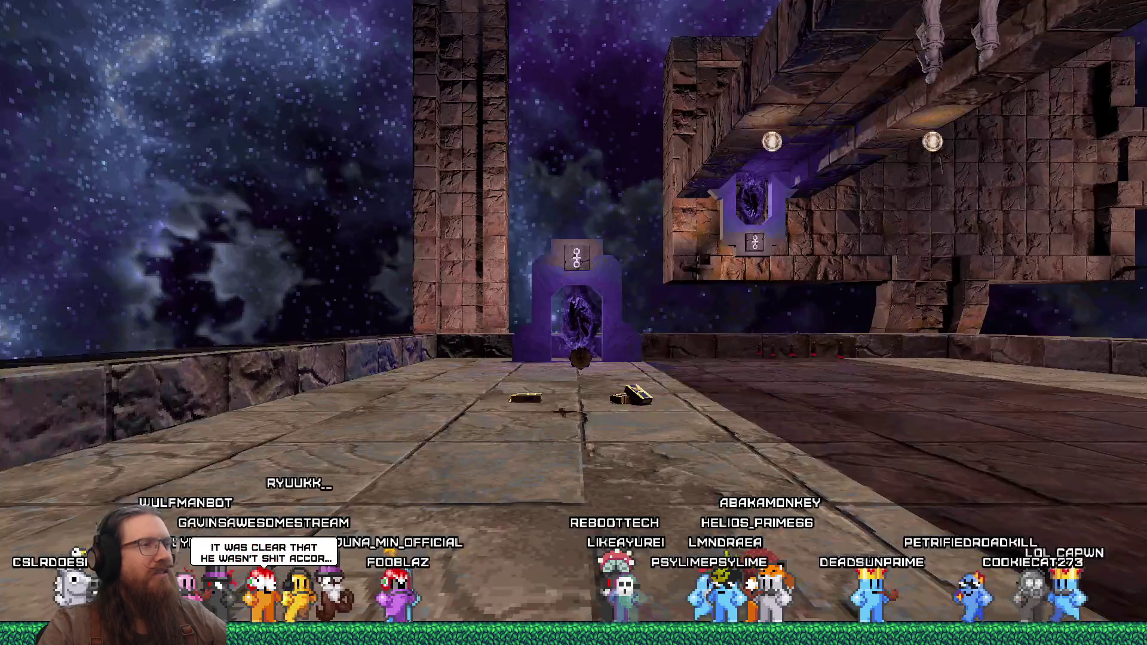
# Enter the purple portal, shoot and kick the arena enemies, then walk into the far portal
pyautogui.press('w')
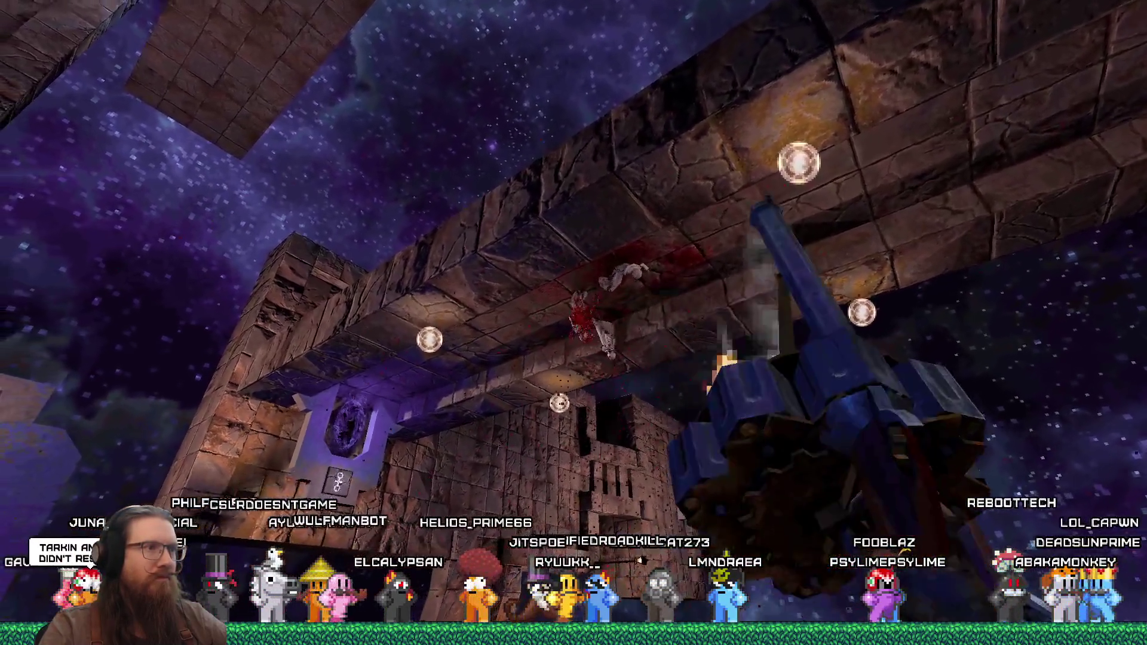
pyautogui.press('w')
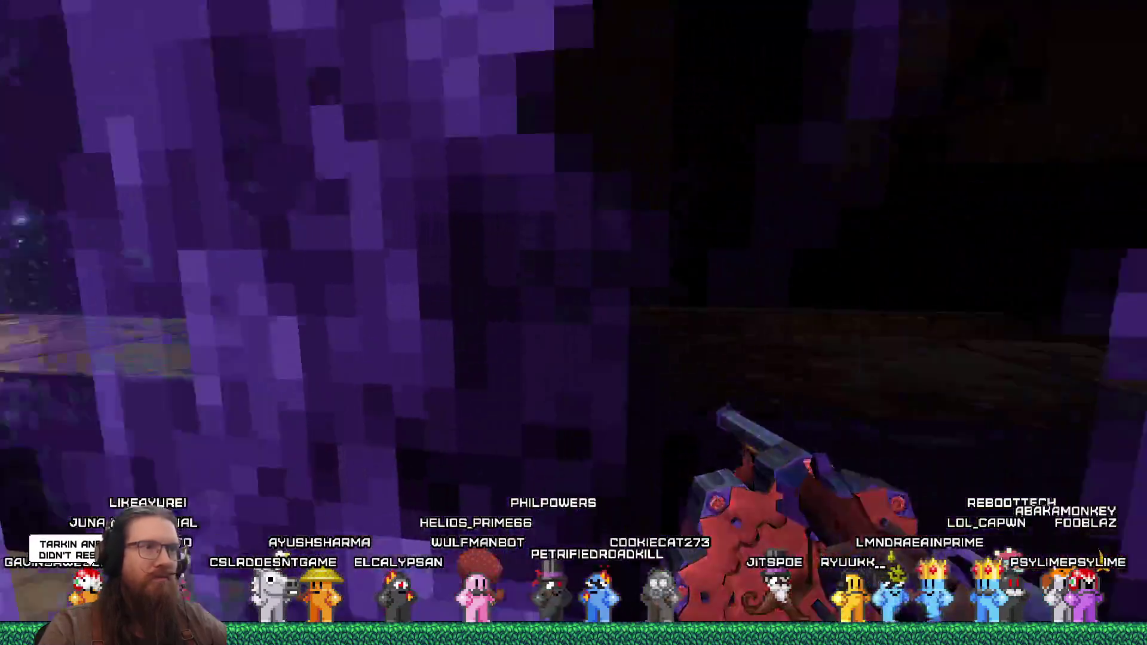
pyautogui.click(574, 323)
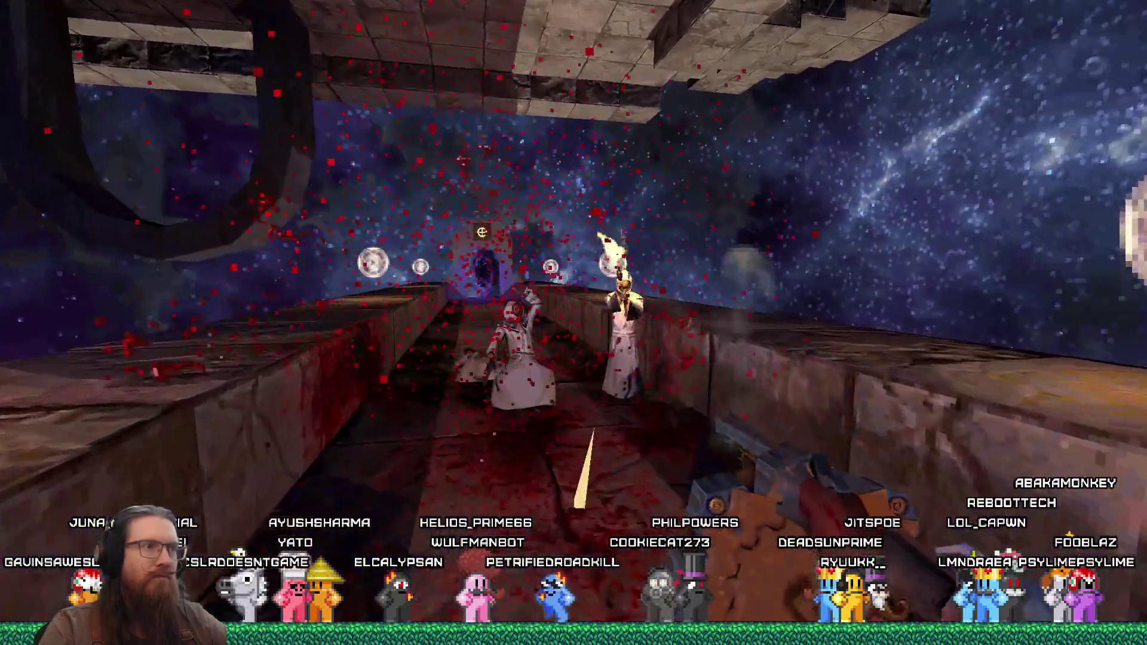
pyautogui.click(574, 323)
pyautogui.press('f')
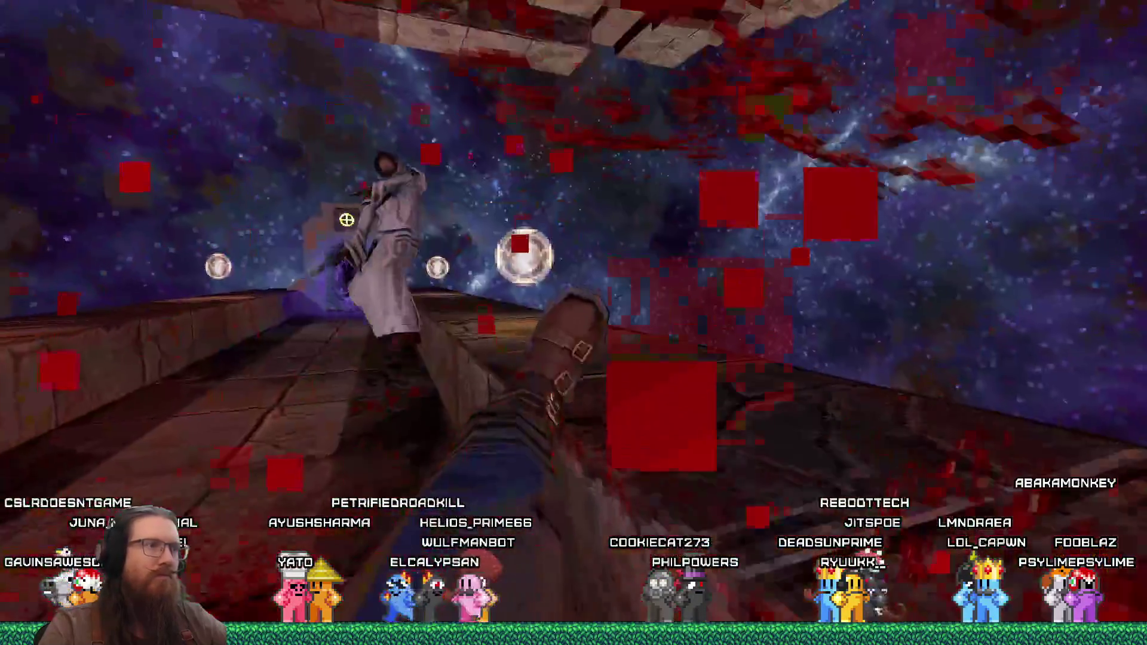
pyautogui.press('w')
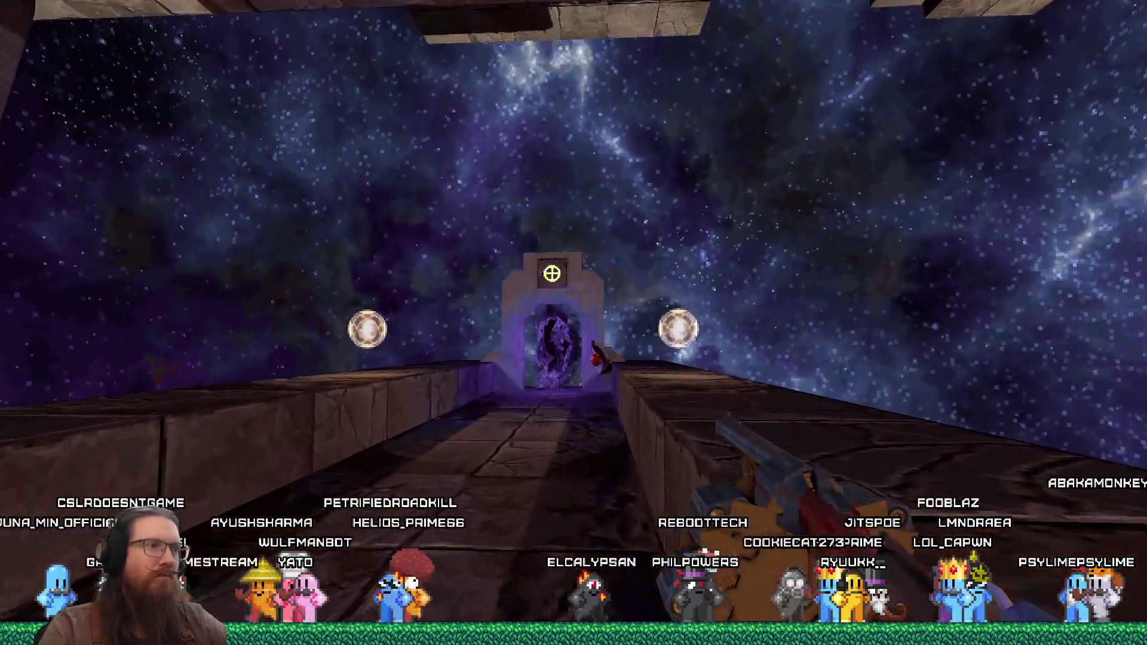
pyautogui.press('w')
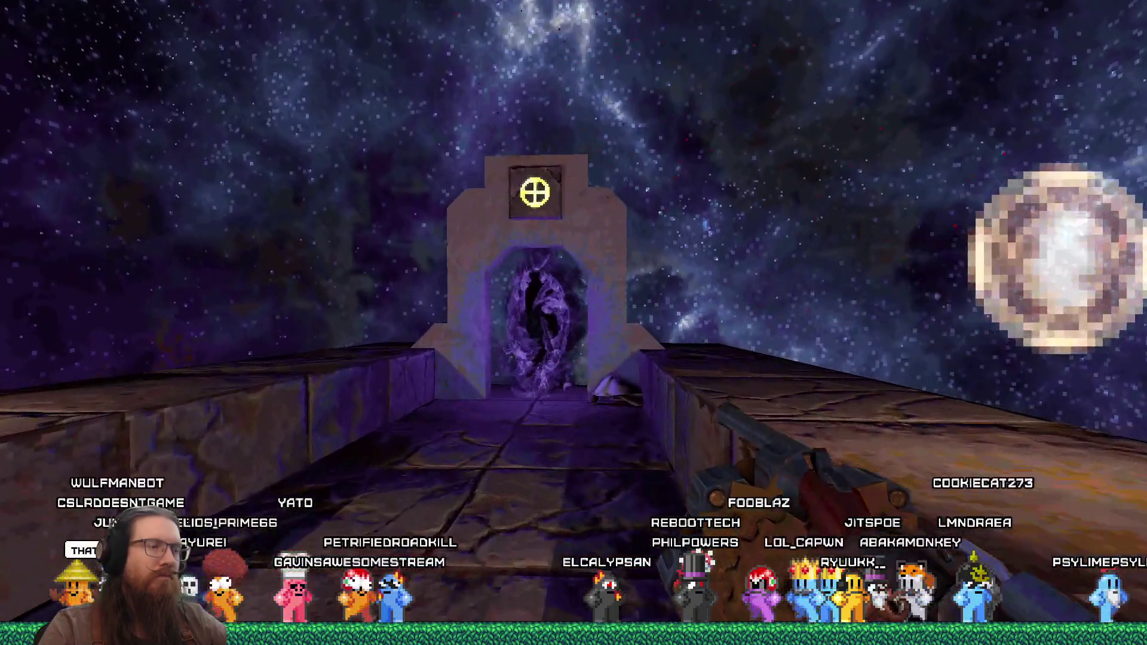
pyautogui.press('w')
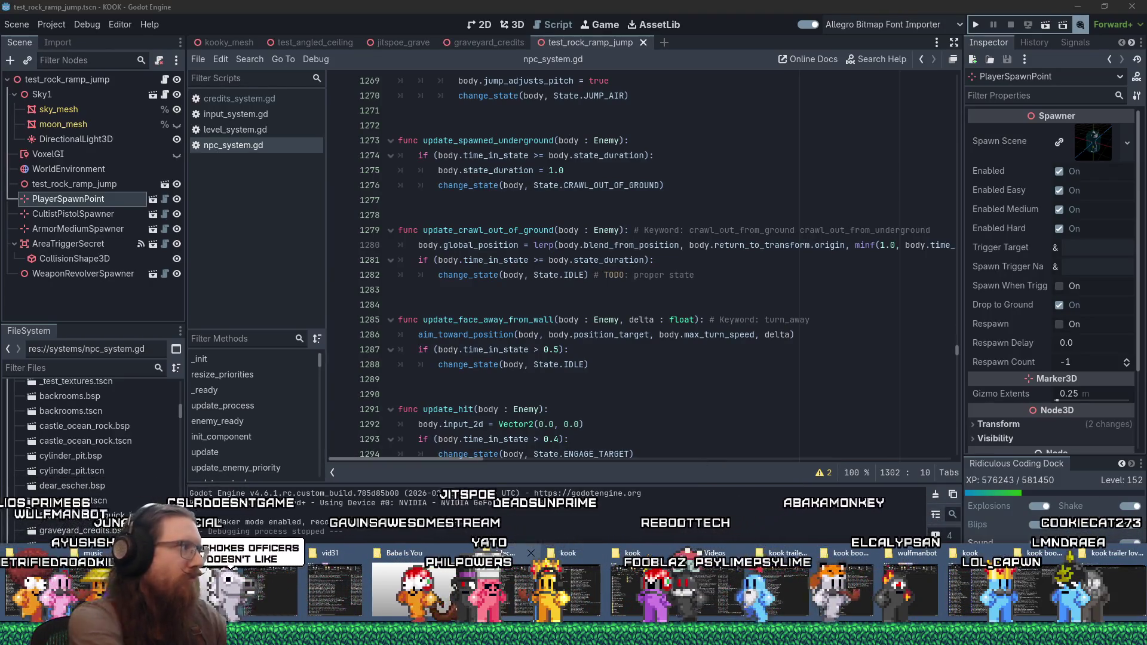
# Open the Videos folder through the Windows Run prompt
pyautogui.press('super+r')
pyautogui.press('Return')
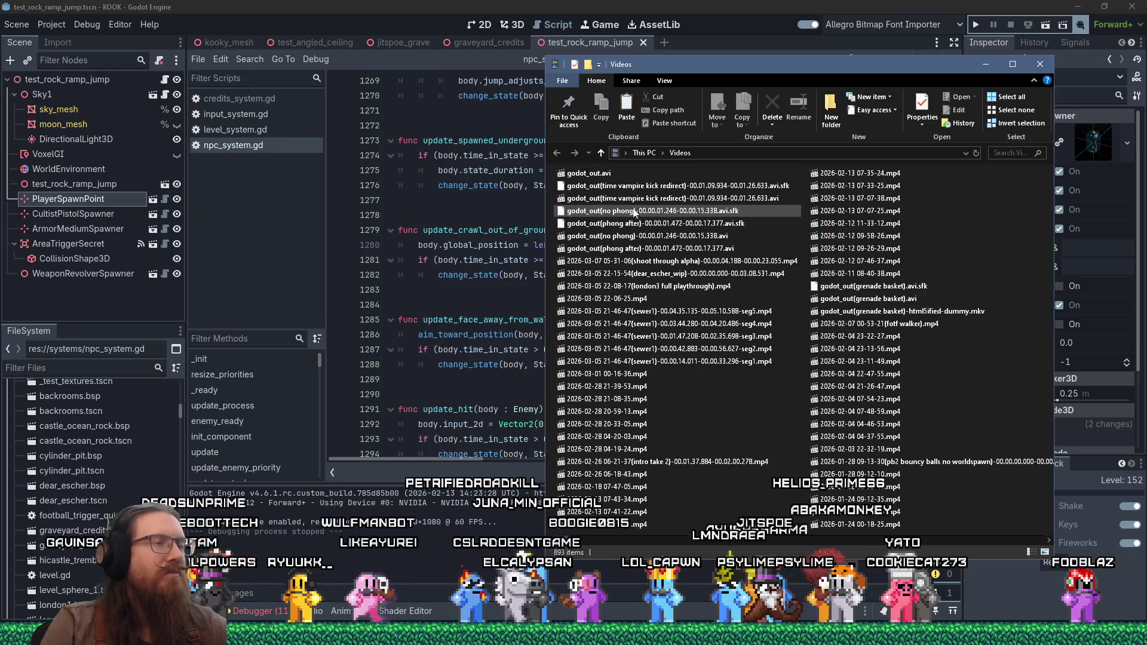
# Rename godot_out.avi to godot_out(dear_escher start).avi and open it
pyautogui.click(633, 173)
pyautogui.press('F2')
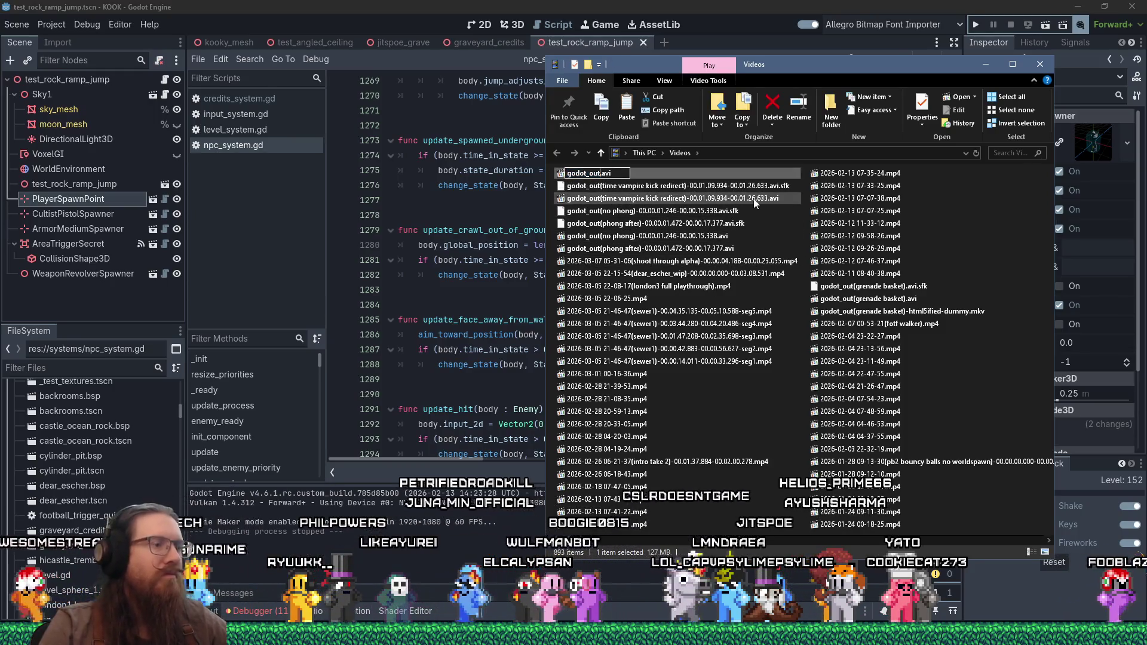
pyautogui.write('(dear_escher start')
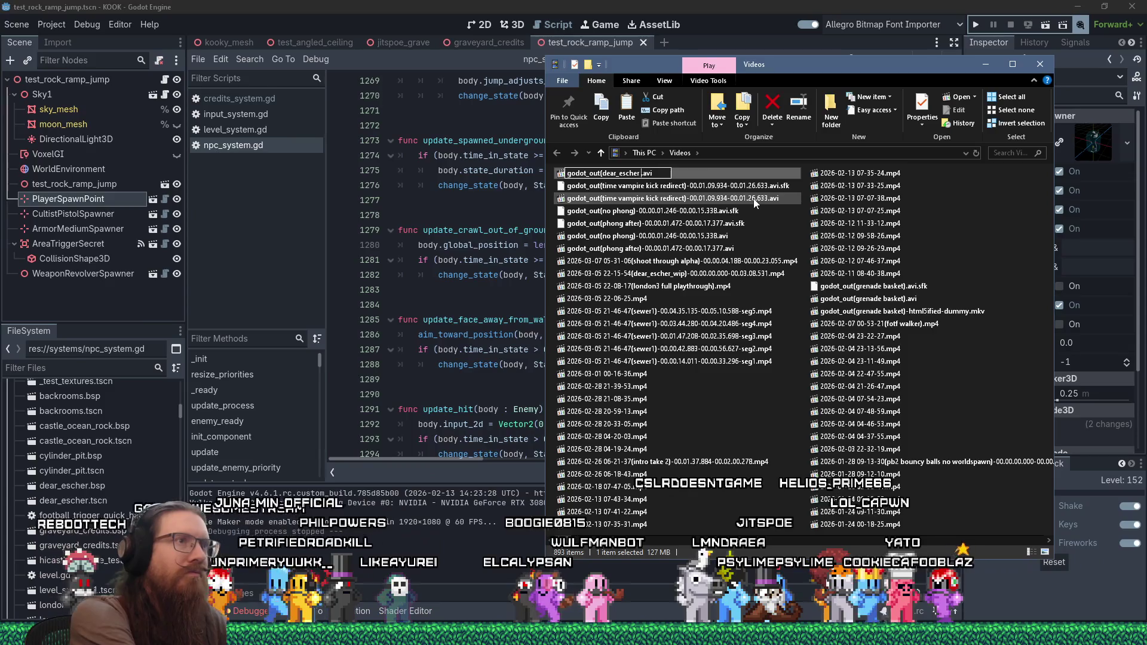
pyautogui.write(')')
pyautogui.press('Return')
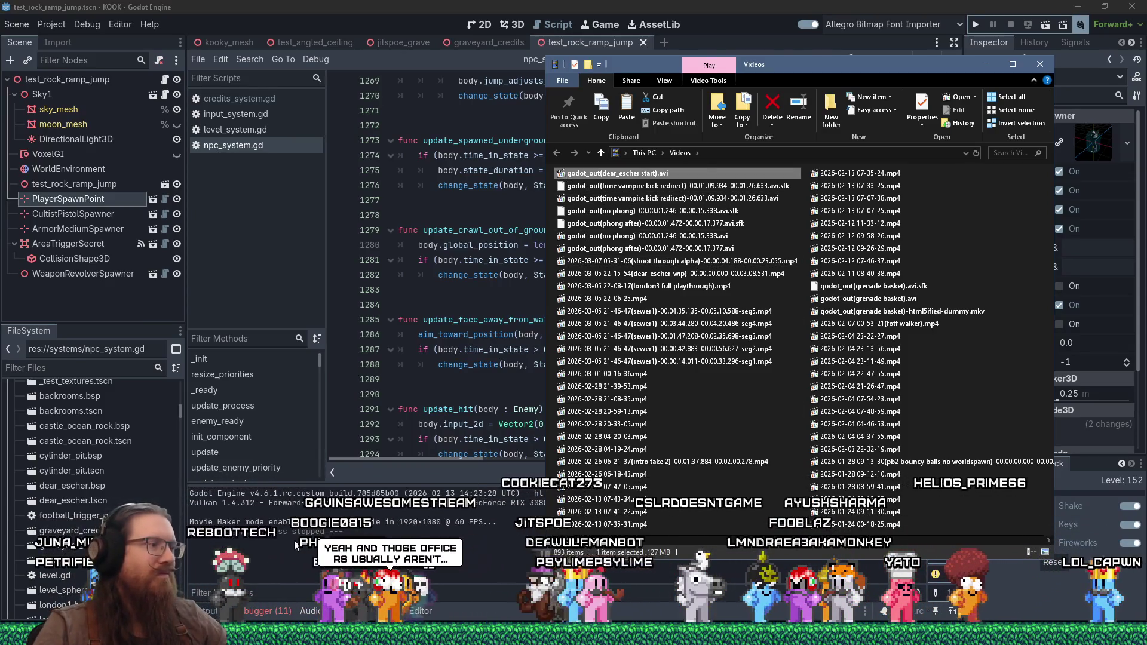
pyautogui.press('Return')
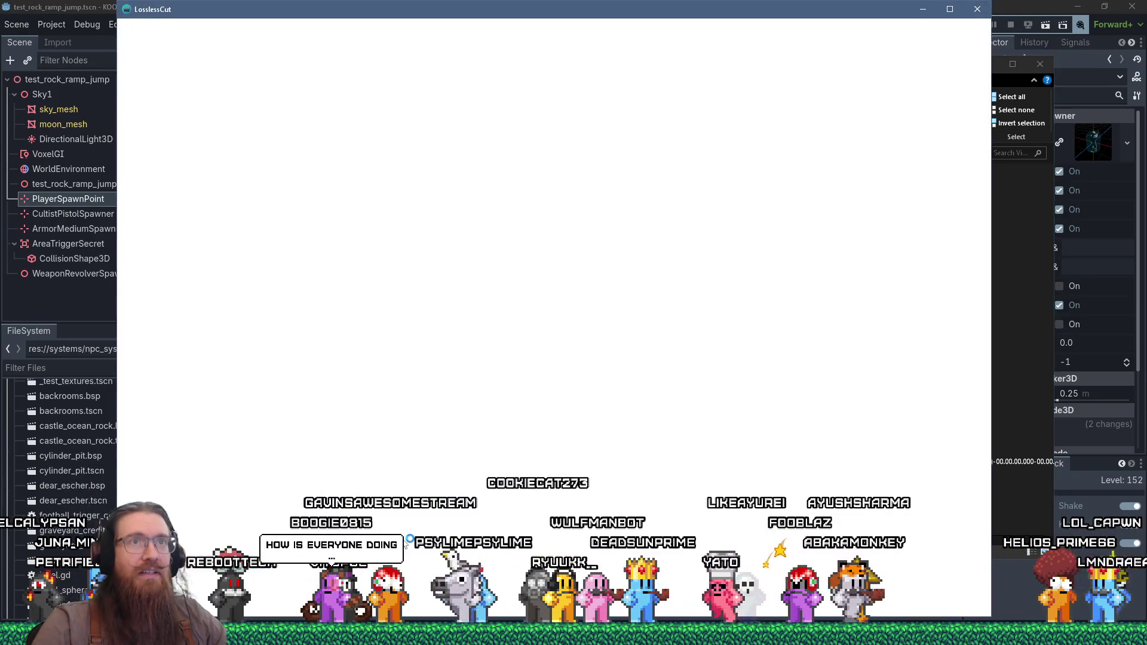
# Bring the Videos folder window in front of LosslessCut
pyautogui.click(1055, 337)
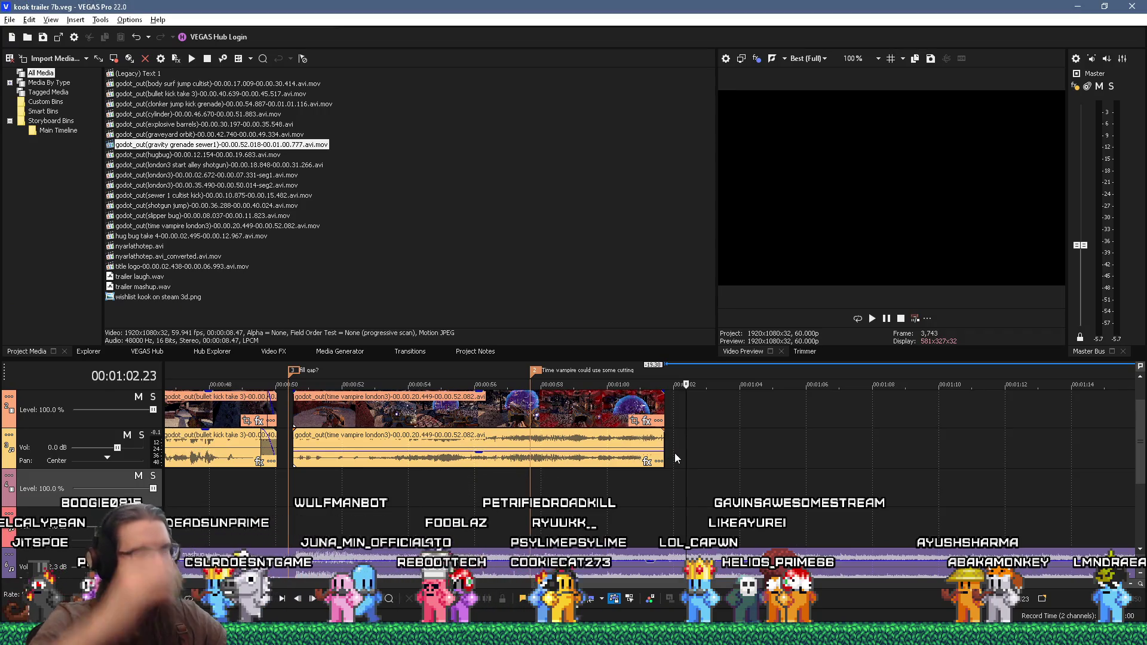
# Zoom out over the roughly two-minute trailer timeline, then switch away from VEGAS Pro
pyautogui.scroll(-5, 675, 459)
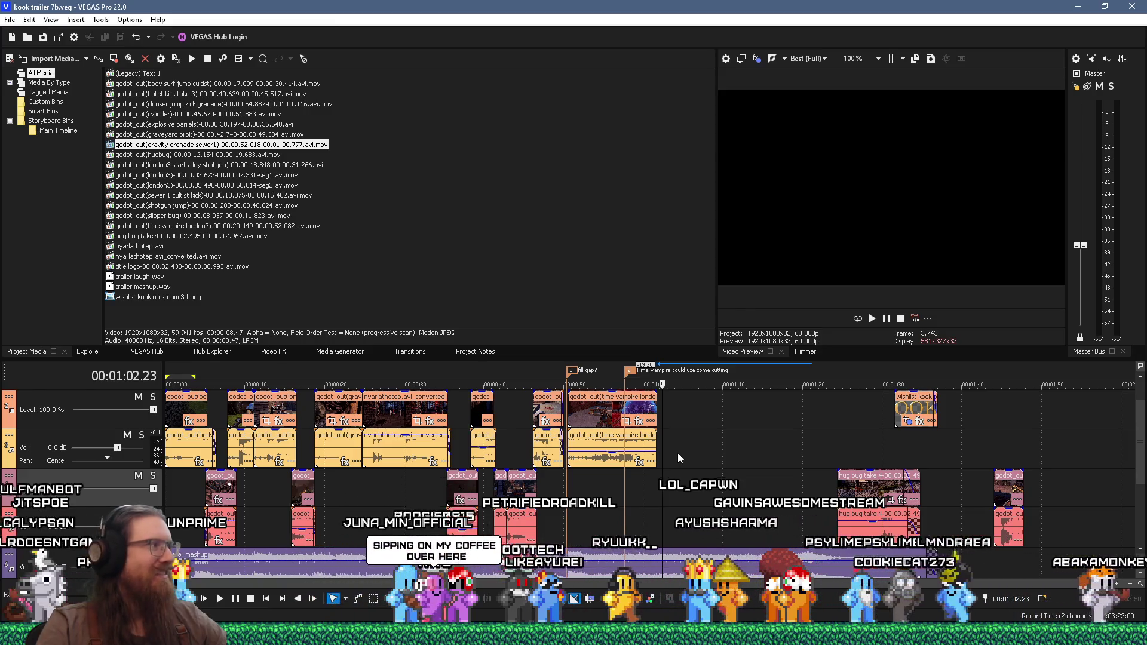
pyautogui.hotkey('alt', 'Tab')
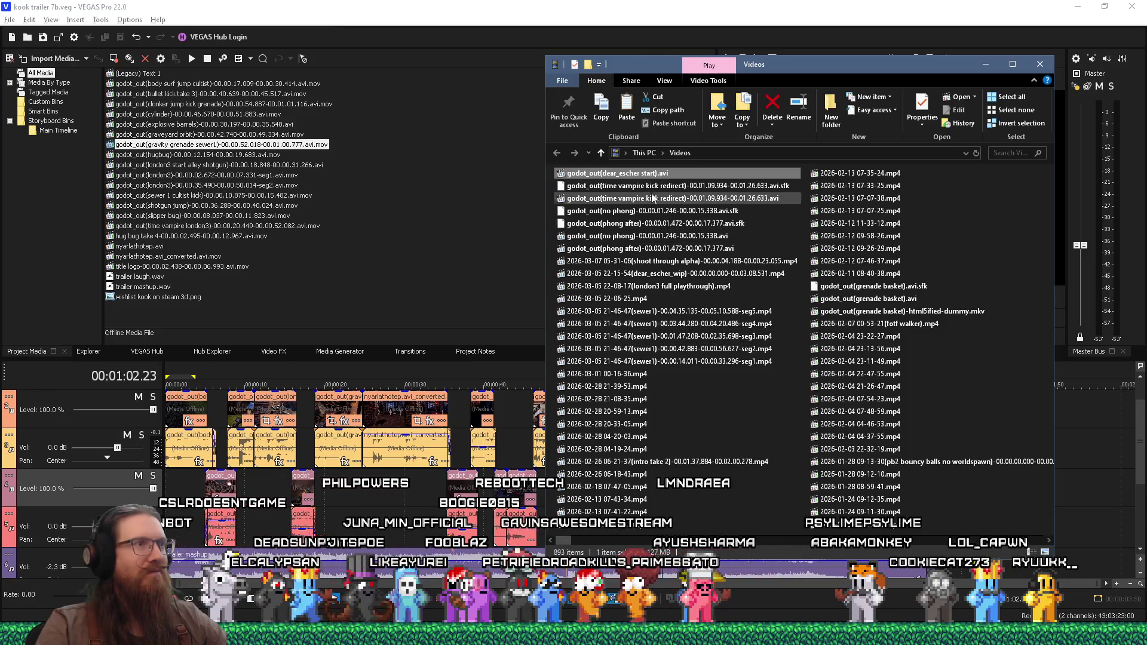
# Load godot_out(dear_escher start).avi into LosslessCut and scrub for cut points near one second
pyautogui.hotkey('alt', 'Tab')
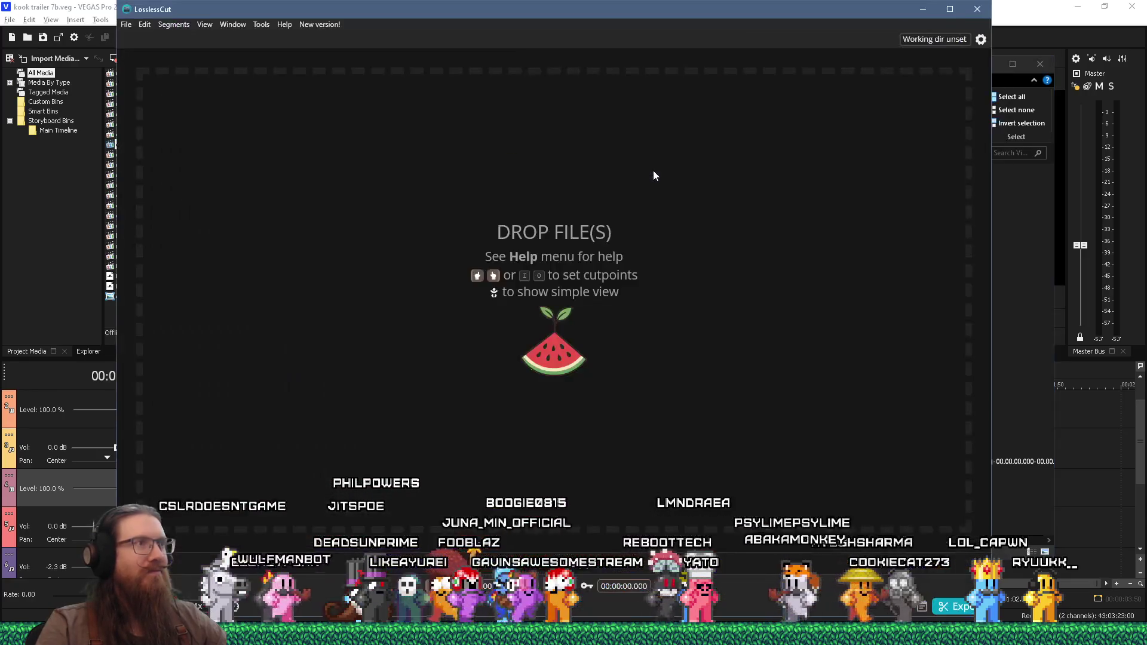
pyautogui.hotkey('alt', 'Tab')
pyautogui.moveTo(615, 175)
pyautogui.mouseDown()
pyautogui.moveTo(461, 179)
pyautogui.moveTo(464, 205)
pyautogui.mouseUp()
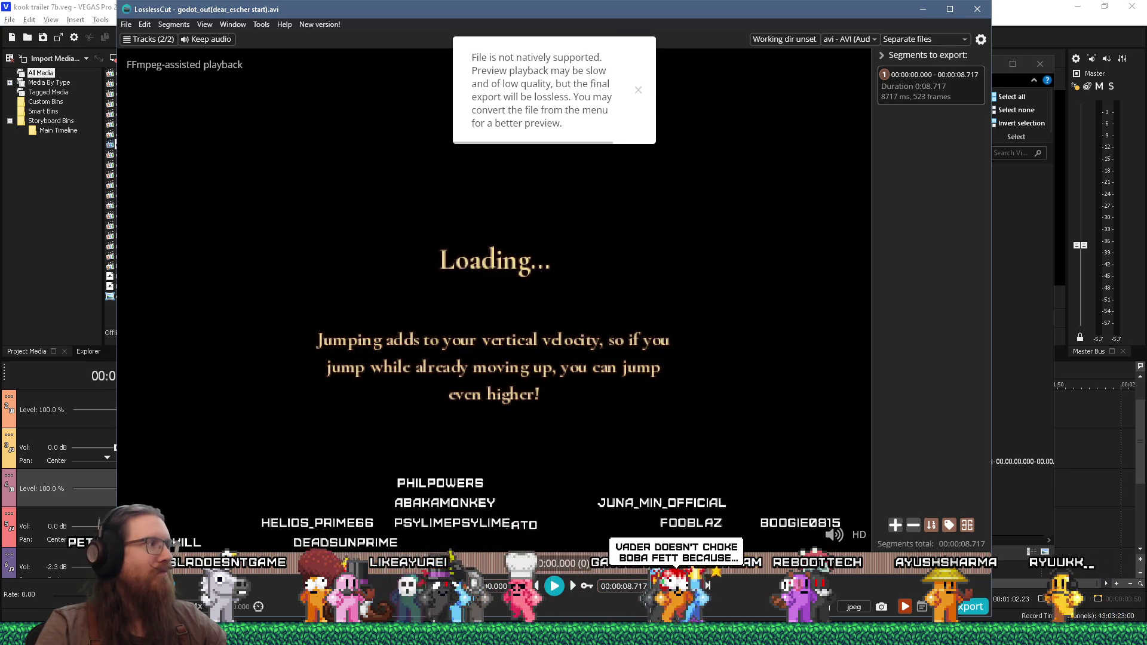
pyautogui.press('space')
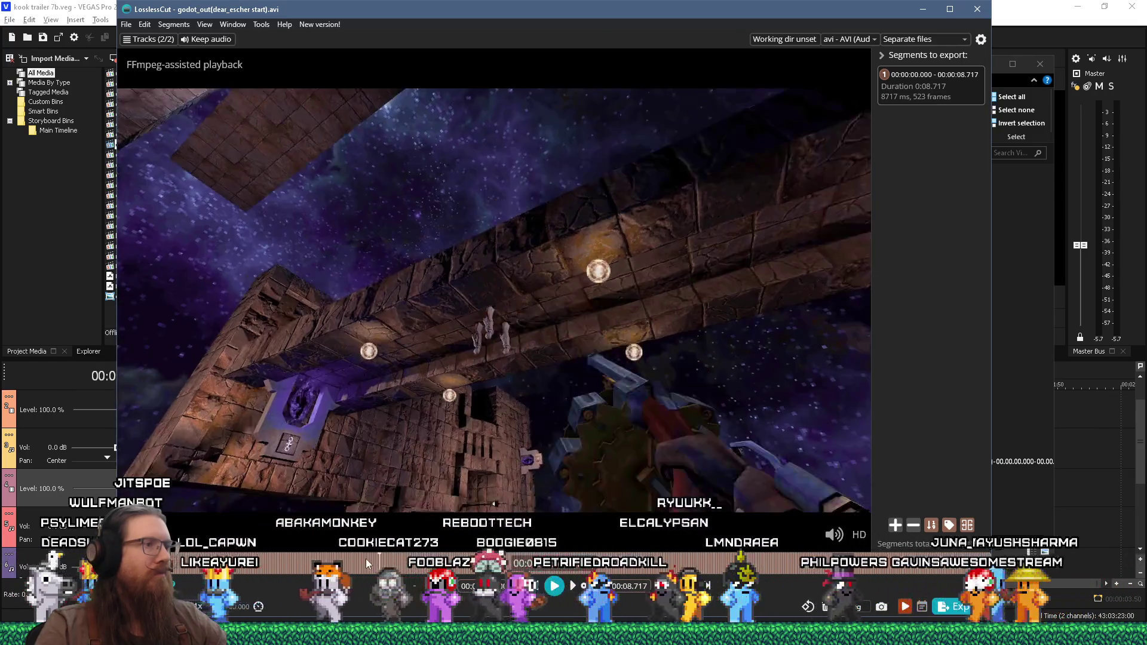
pyautogui.click(329, 565)
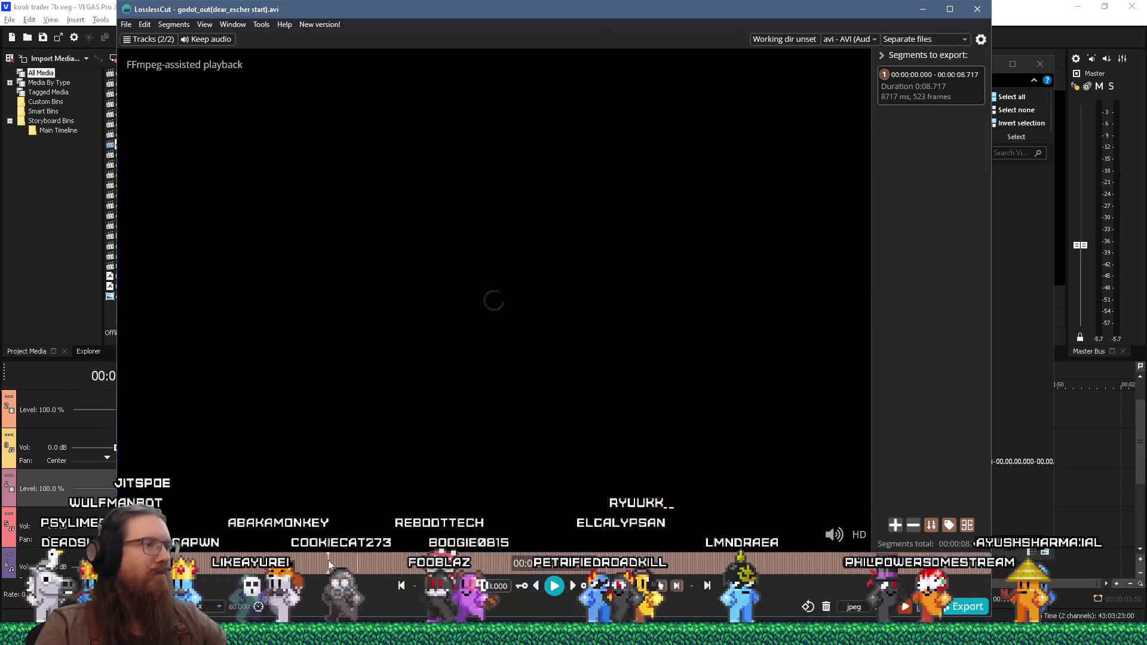
pyautogui.click(283, 565)
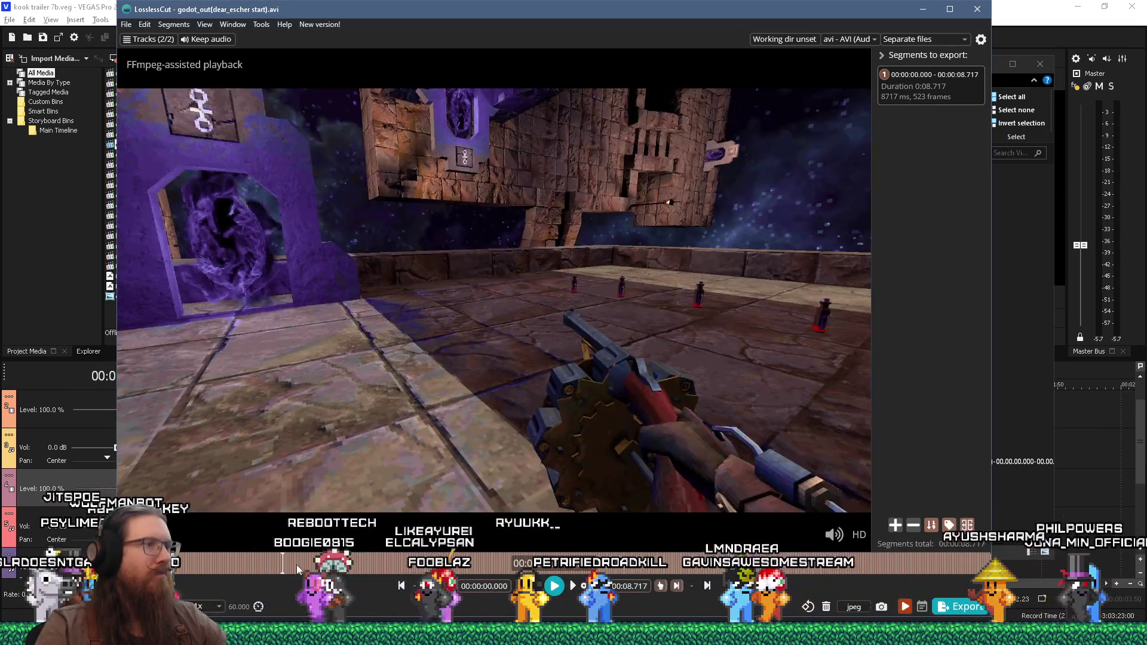
pyautogui.click(225, 565)
pyautogui.click(238, 565)
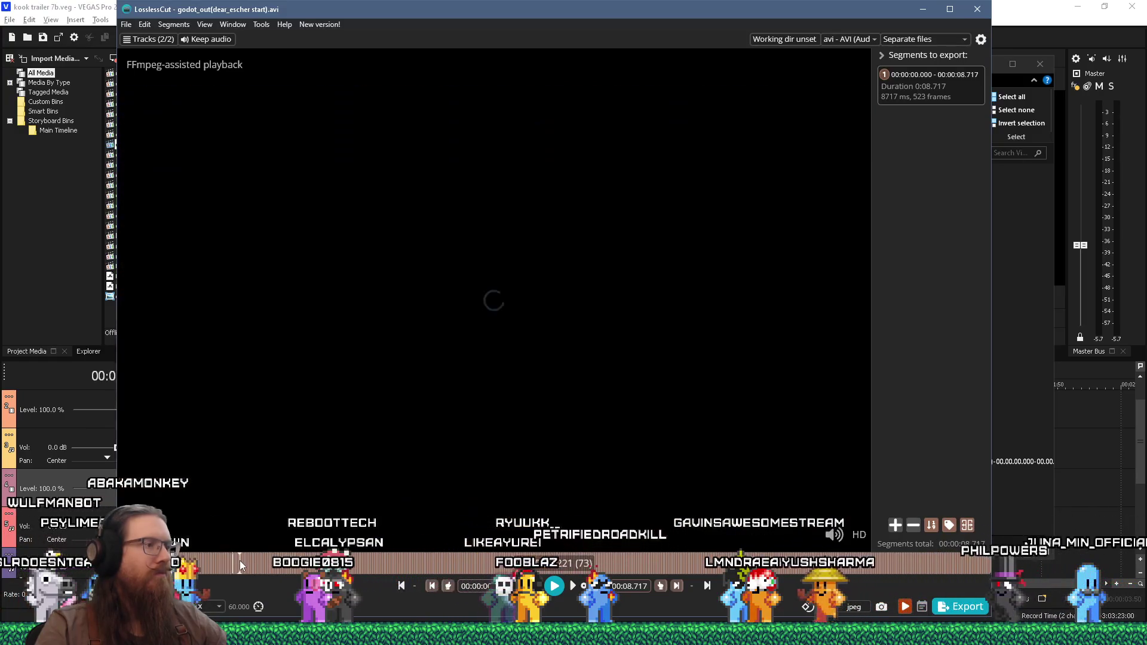
pyautogui.click(209, 565)
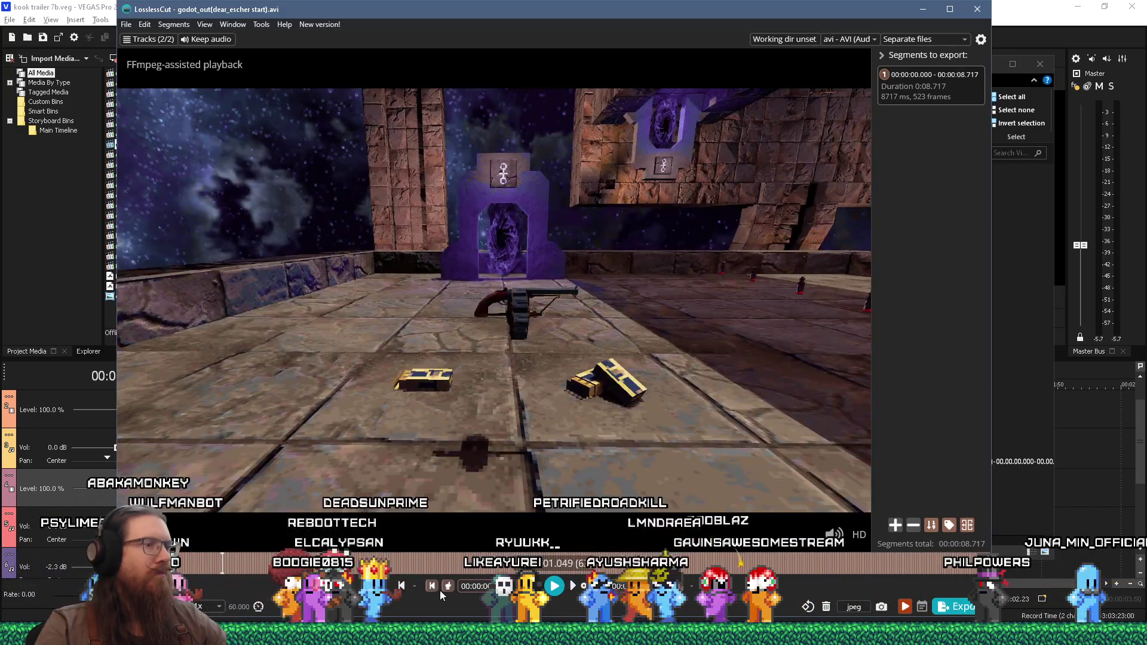
pyautogui.click(269, 563)
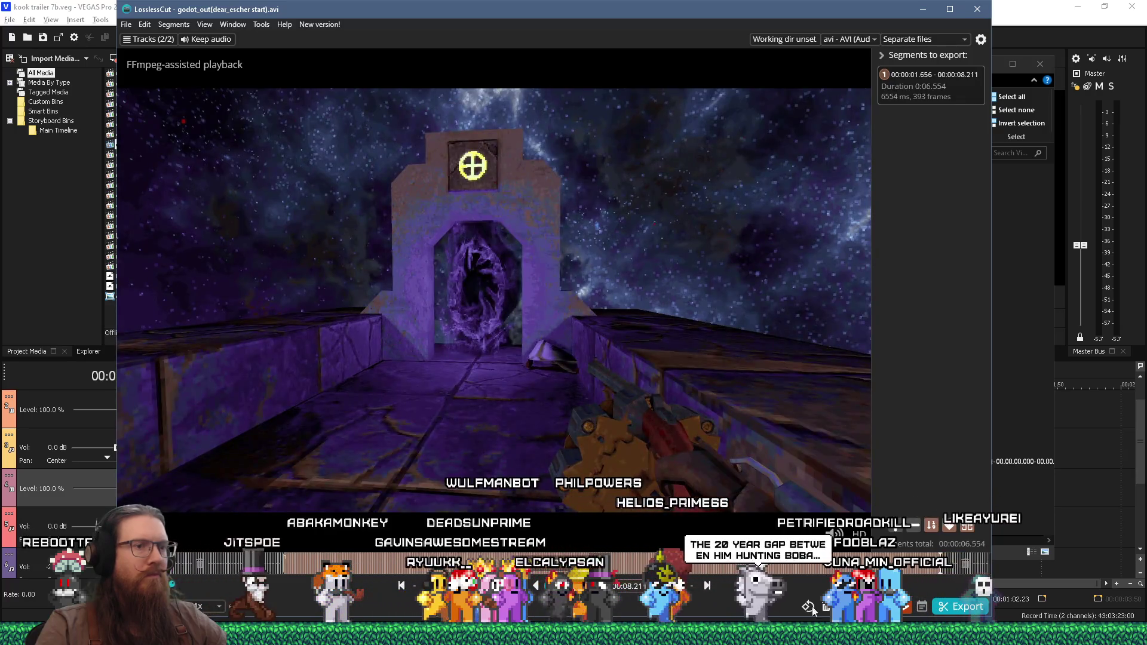
# Export the 00:00:01.656–00:00:08.211 segment, then close the file and LosslessCut
pyautogui.click(946, 608)
pyautogui.click(388, 388)
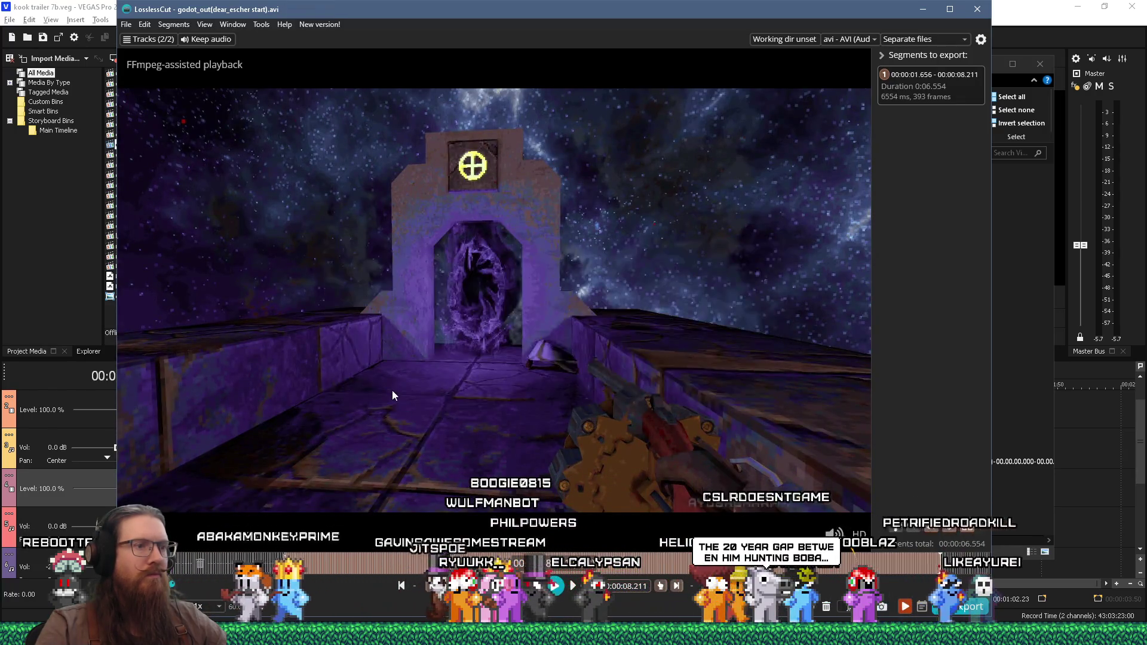
pyautogui.hotkey('ctrl', 'w')
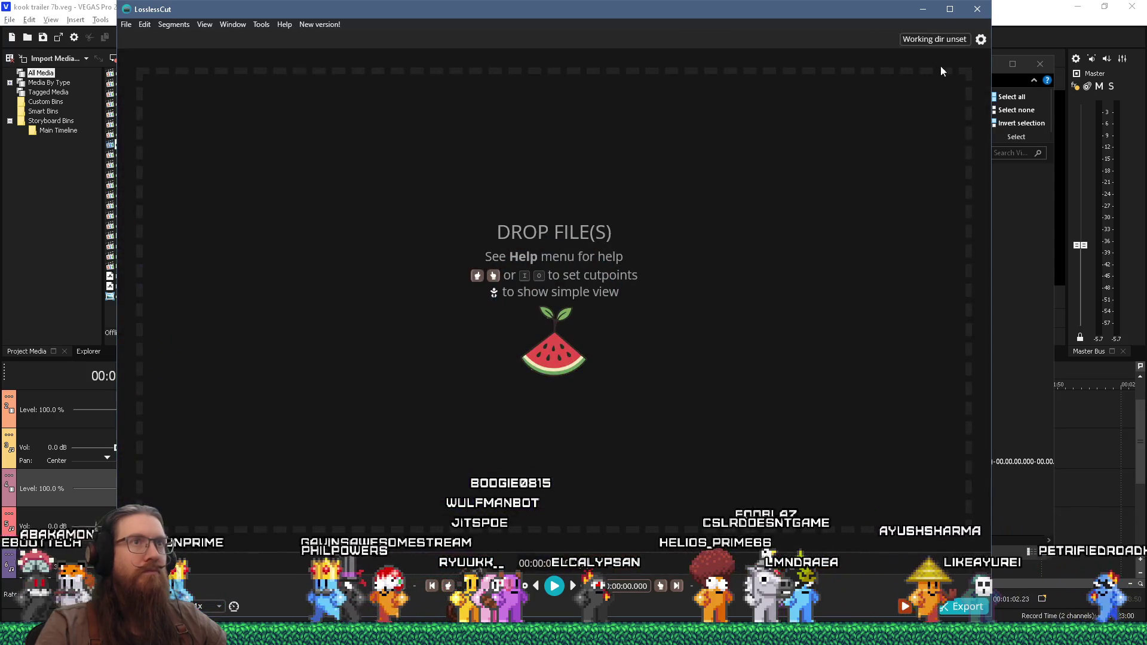
pyautogui.hotkey('alt', 'F4')
# Convert the trimmed dear_escher clip to .mov with the kook trailer 7 folder alongside
pyautogui.hotkey('alt', 'Tab')
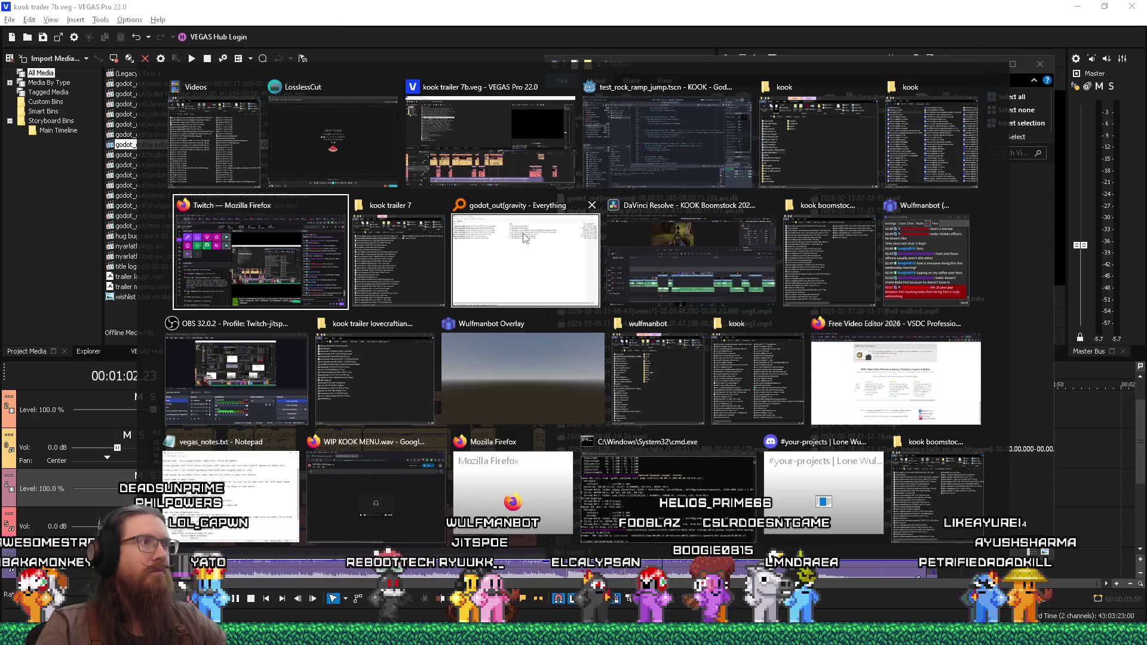
pyautogui.press('Tab')
pyautogui.hotkey('alt', 'Tab')
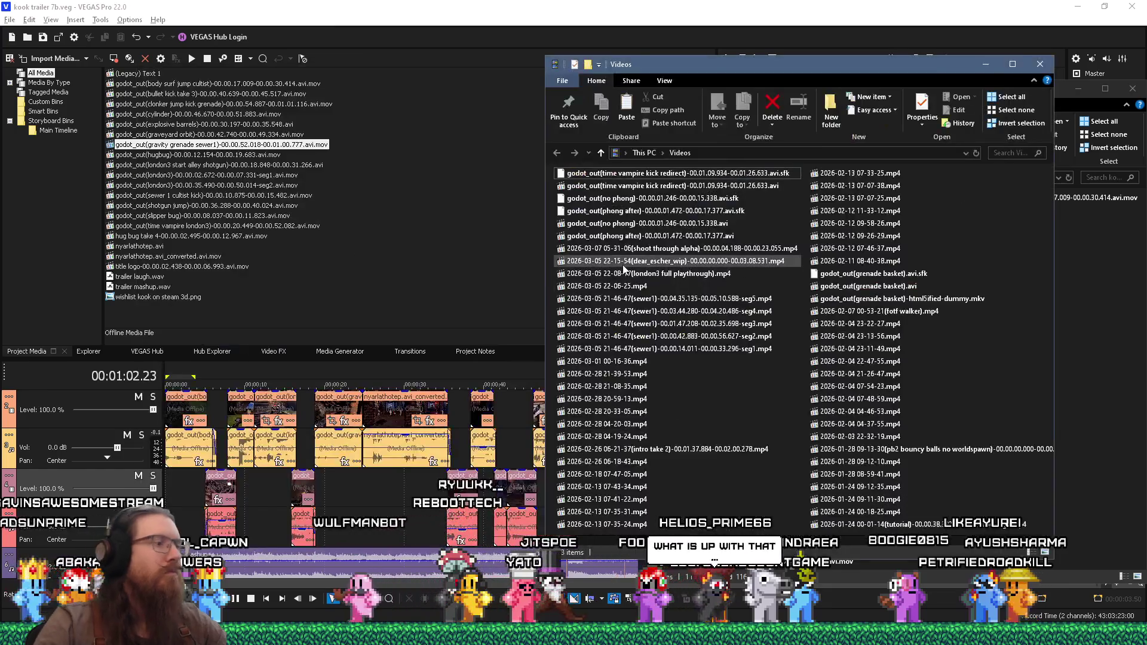
pyautogui.click(1080, 326)
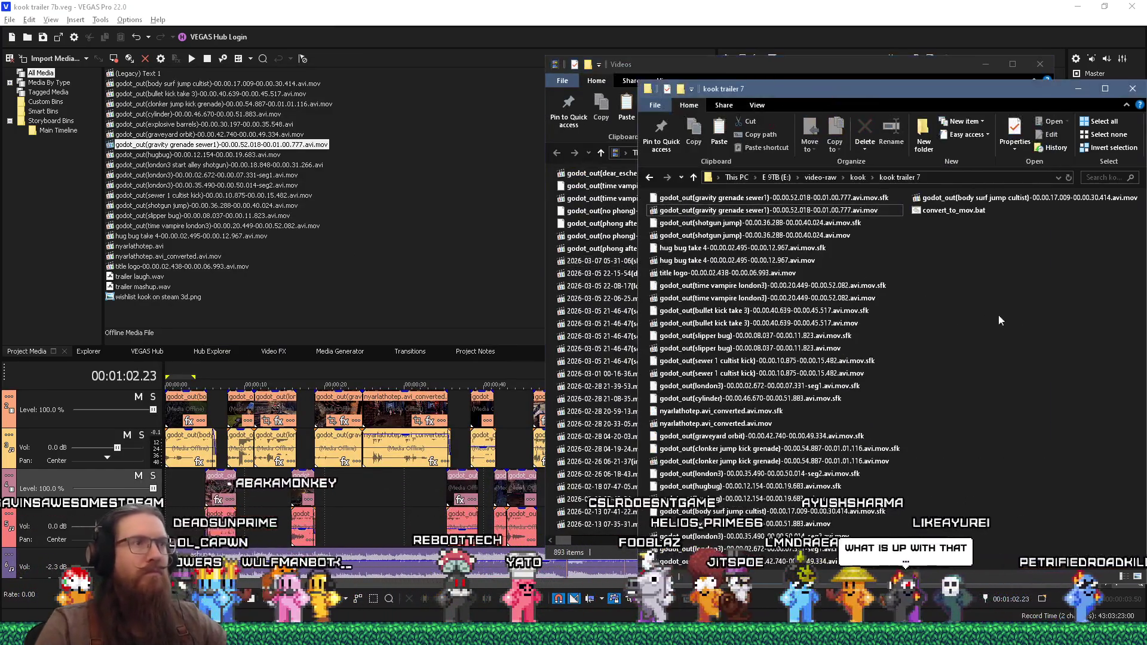
pyautogui.moveTo(826, 249)
pyautogui.mouseDown()
pyautogui.moveTo(1013, 222)
pyautogui.moveTo(974, 212)
pyautogui.mouseUp()
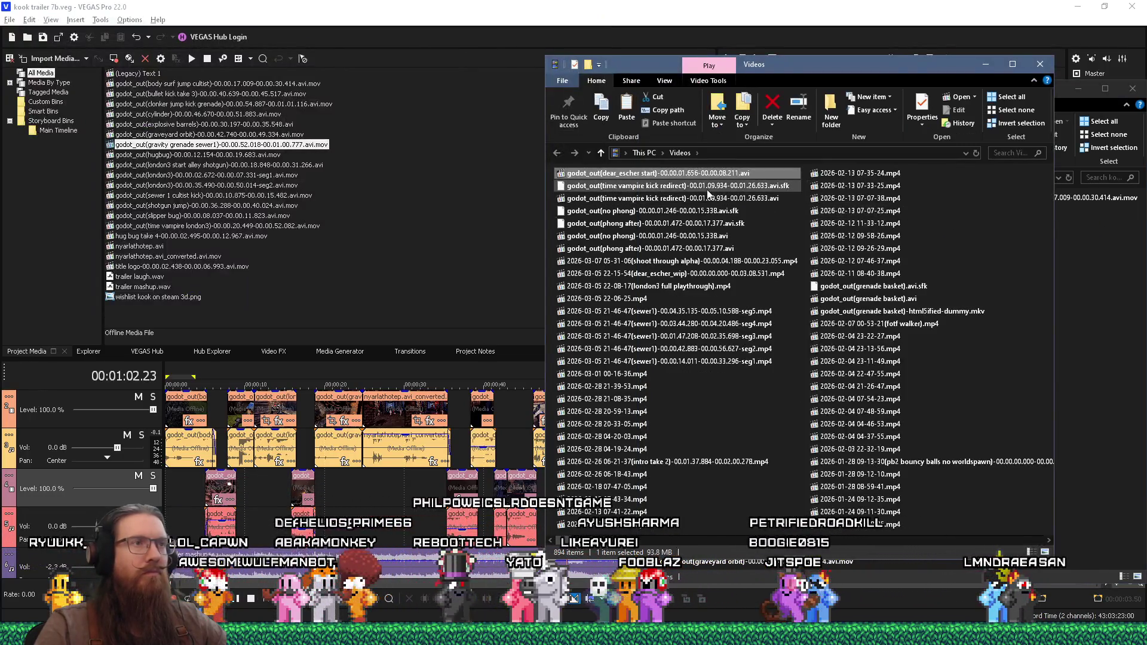
# Move the dear_escher start clip into kook trailer 7 and delete the source .avi from Videos
pyautogui.moveTo(651, 174)
pyautogui.mouseDown()
pyautogui.moveTo(1072, 191)
pyautogui.moveTo(1094, 286)
pyautogui.mouseUp()
pyautogui.click(1095, 342)
pyautogui.rightClick(599, 179)
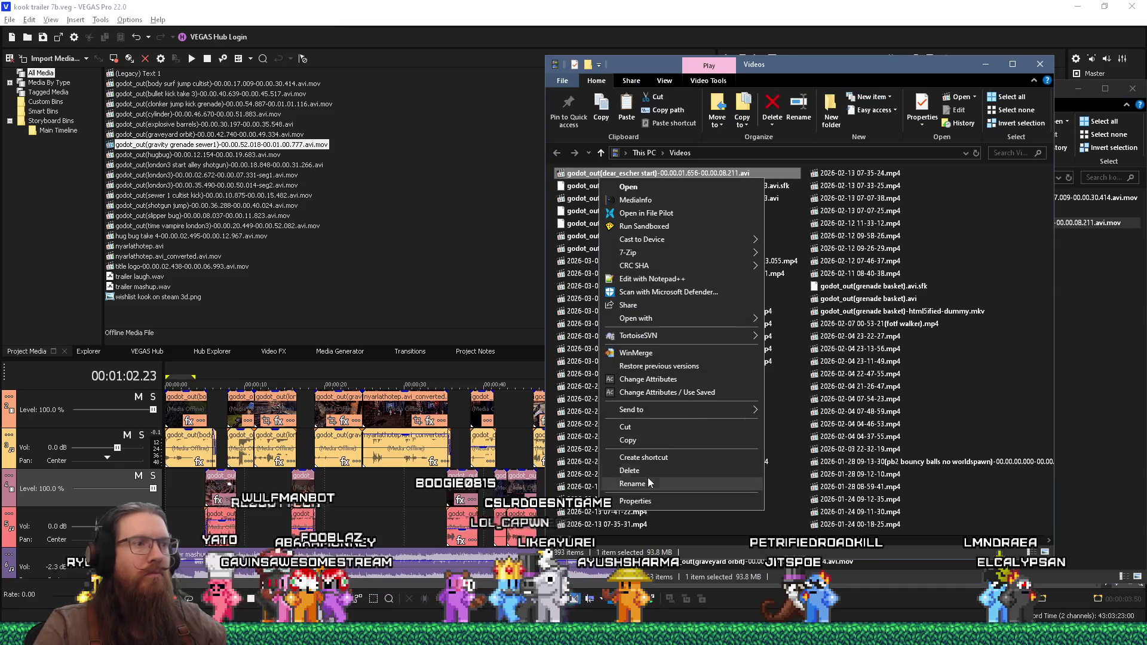
pyautogui.click(650, 471)
# Move the kook trailer 7 folder window aside to the left of VEGAS Pro
pyautogui.click(1110, 338)
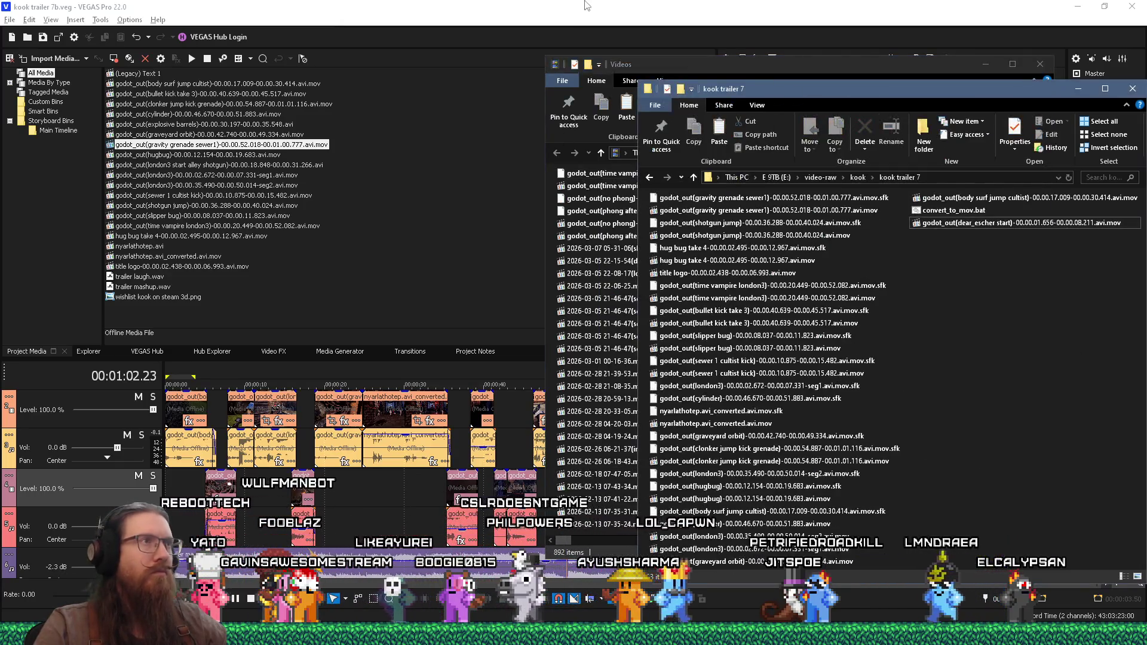
pyautogui.click(584, 18)
pyautogui.hotkey('alt', 'Tab')
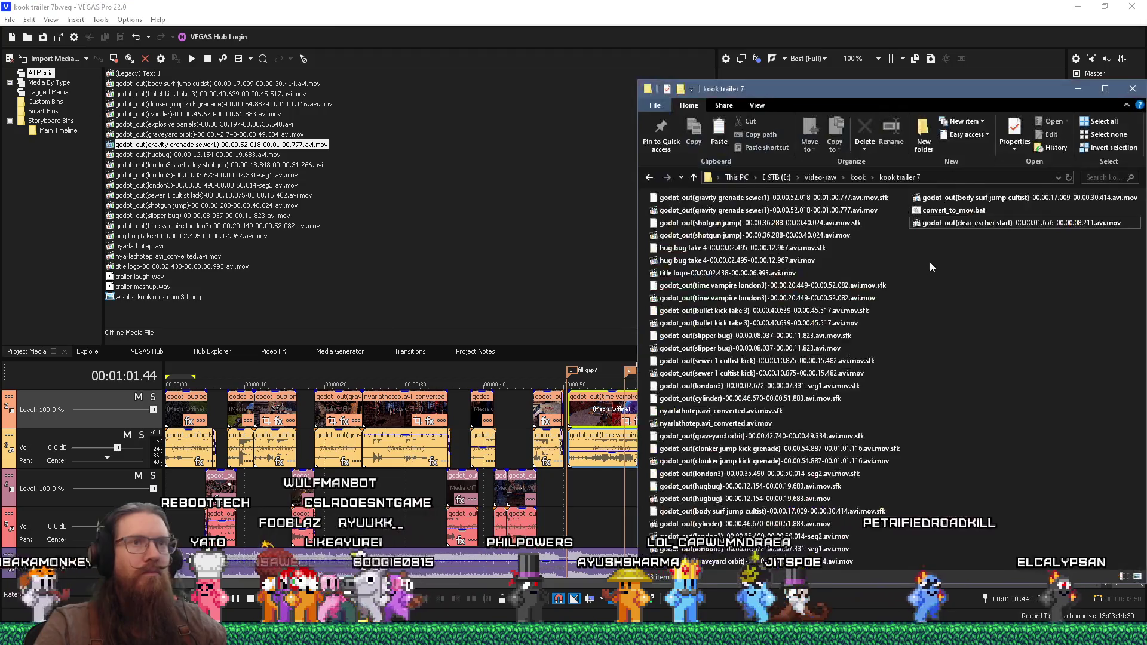
pyautogui.moveTo(937, 77); pyautogui.dragTo(305, 77)
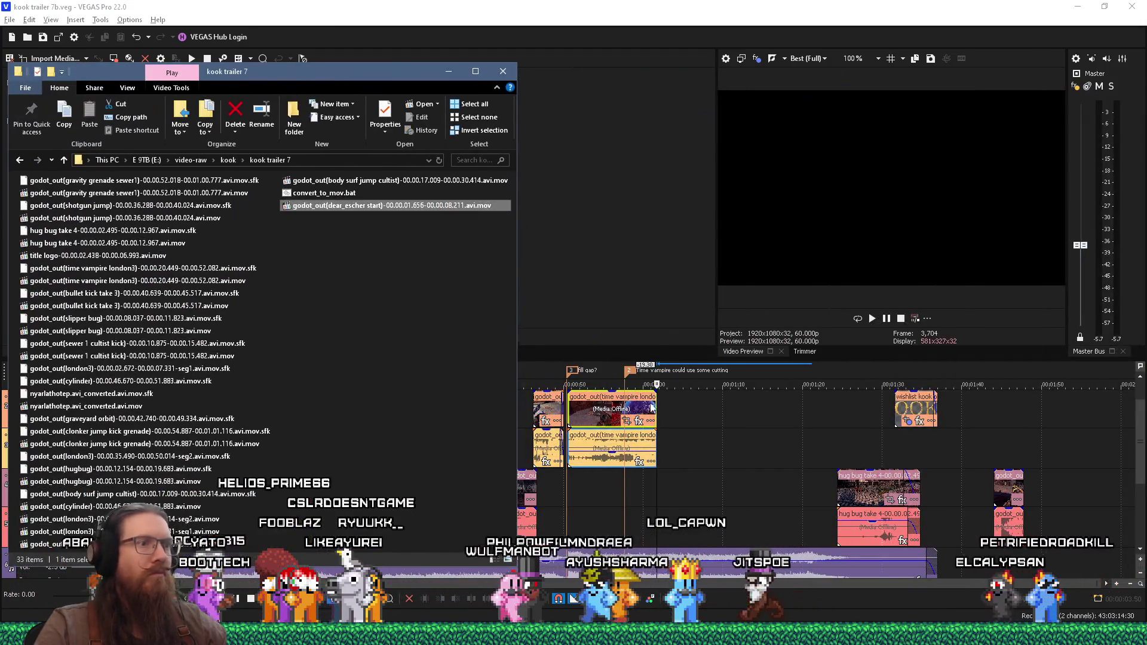
# Play the new dear_escher clip across the cut and trim its end shorter
pyautogui.hotkey('alt', 'Tab')
pyautogui.scroll(5, 682, 482)
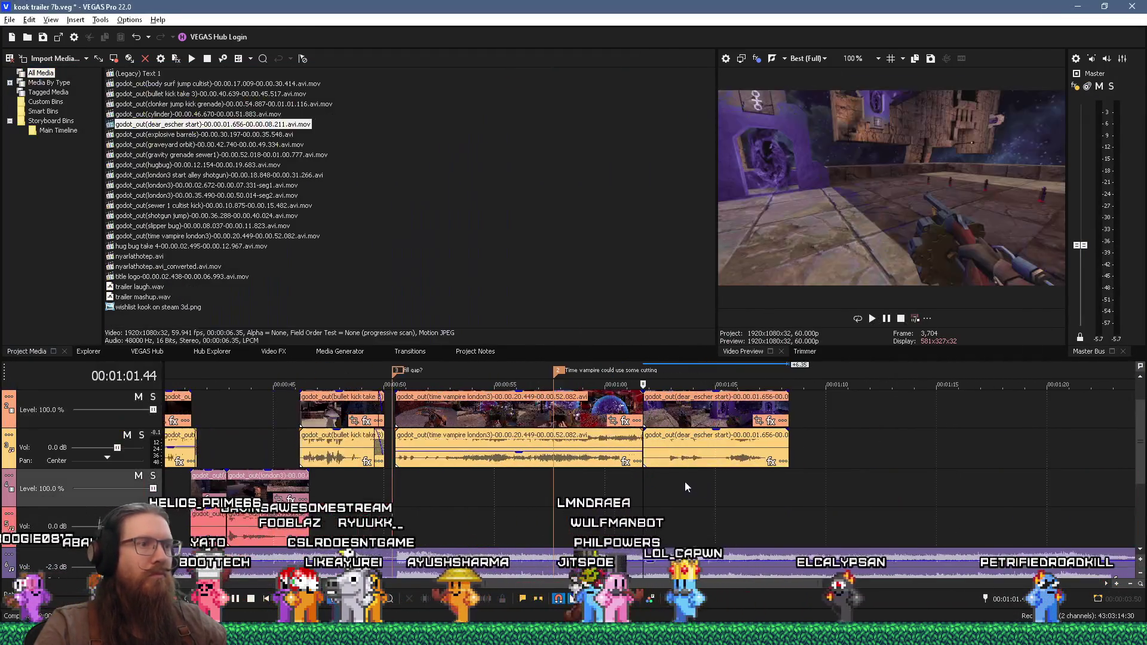
pyautogui.press('space')
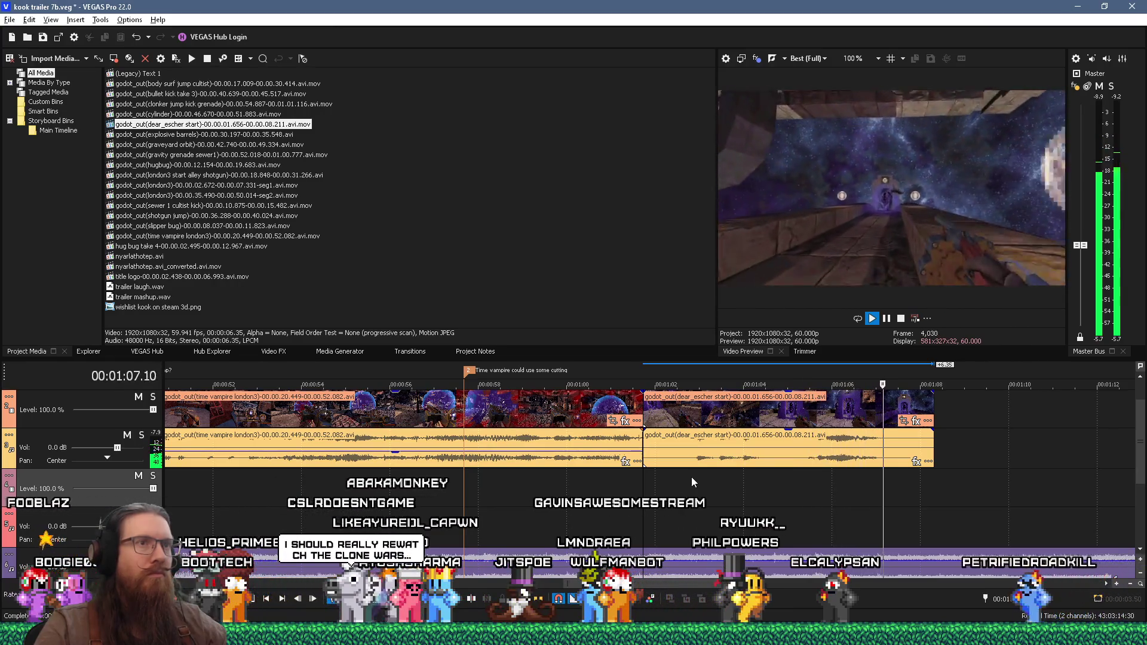
pyautogui.press('space')
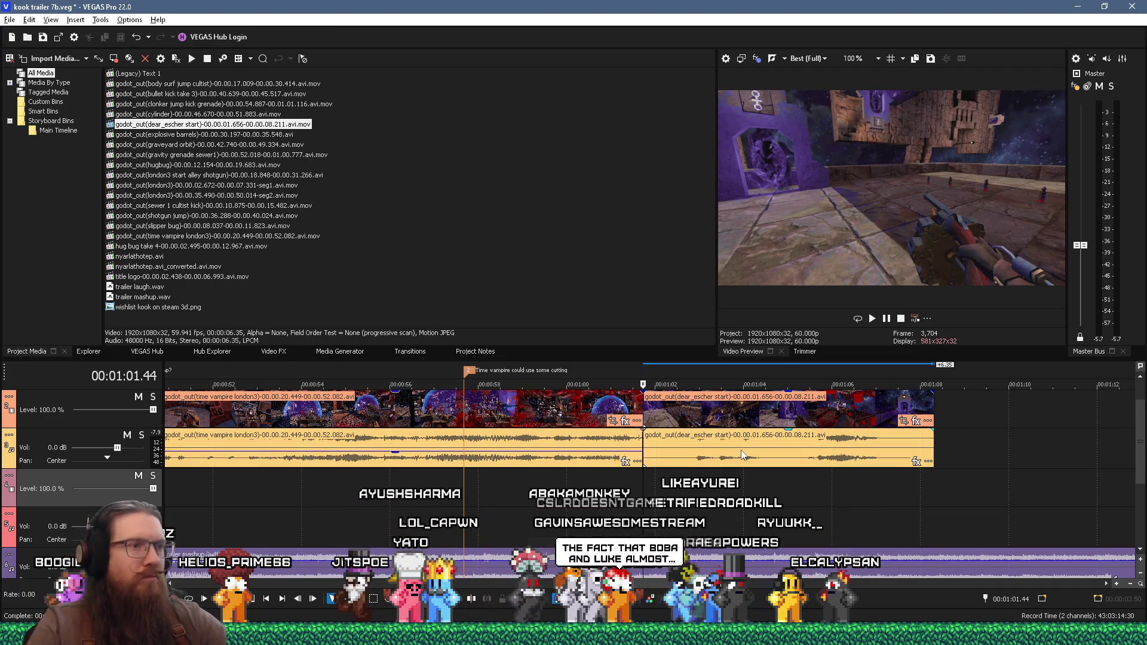
pyautogui.click(617, 503)
pyautogui.press('space')
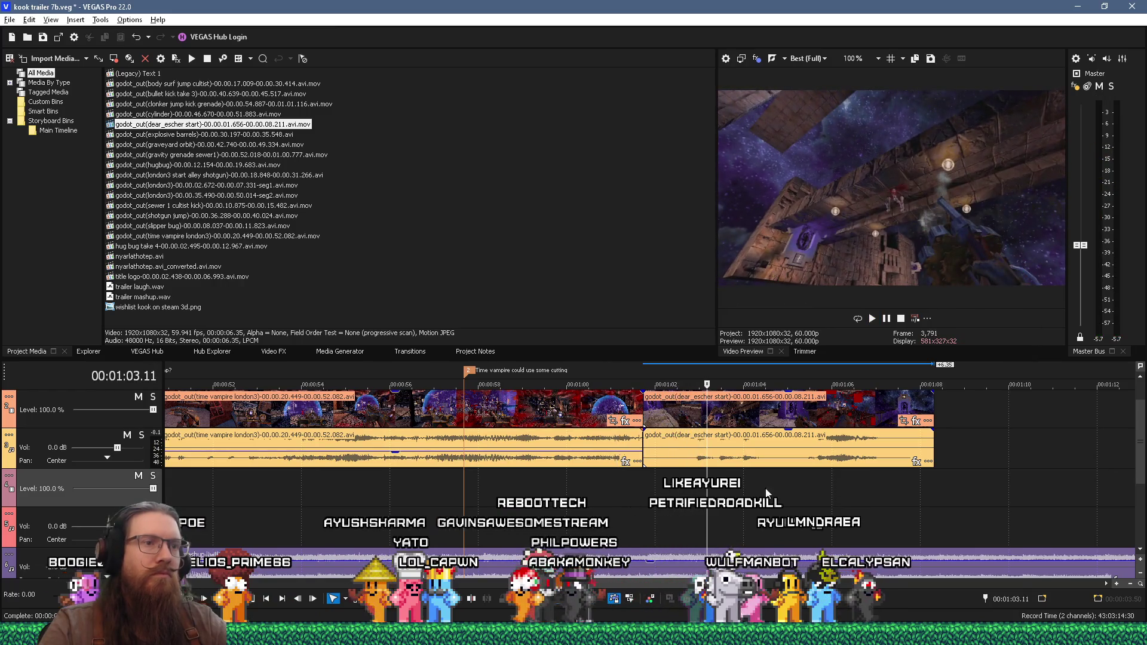
pyautogui.click(808, 504)
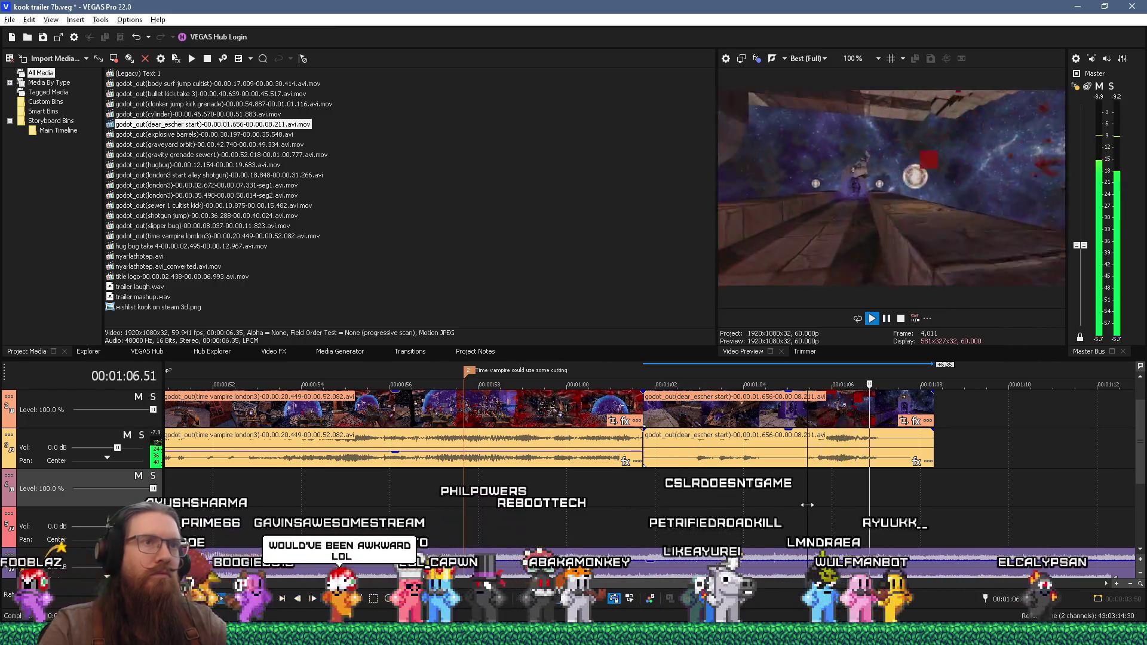
pyautogui.press('Return')
pyautogui.press('Return')
pyautogui.press('Return')
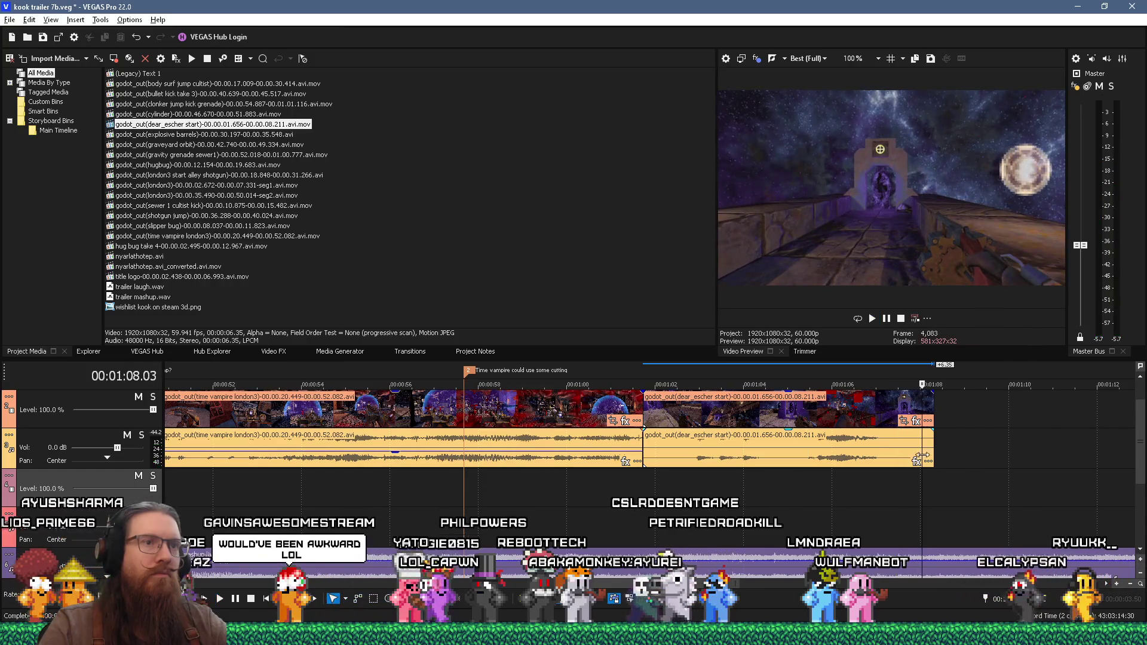
pyautogui.moveTo(934, 405); pyautogui.dragTo(921, 405)
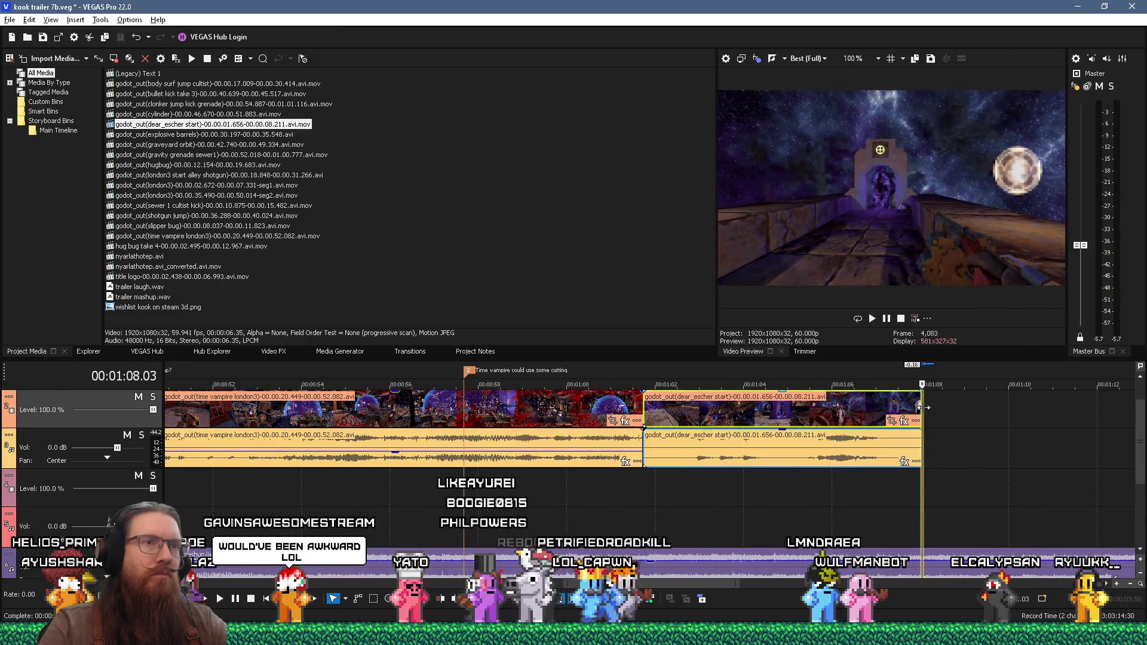
# Replay the clip to check the new ending
pyautogui.click(641, 503)
pyautogui.press('Return')
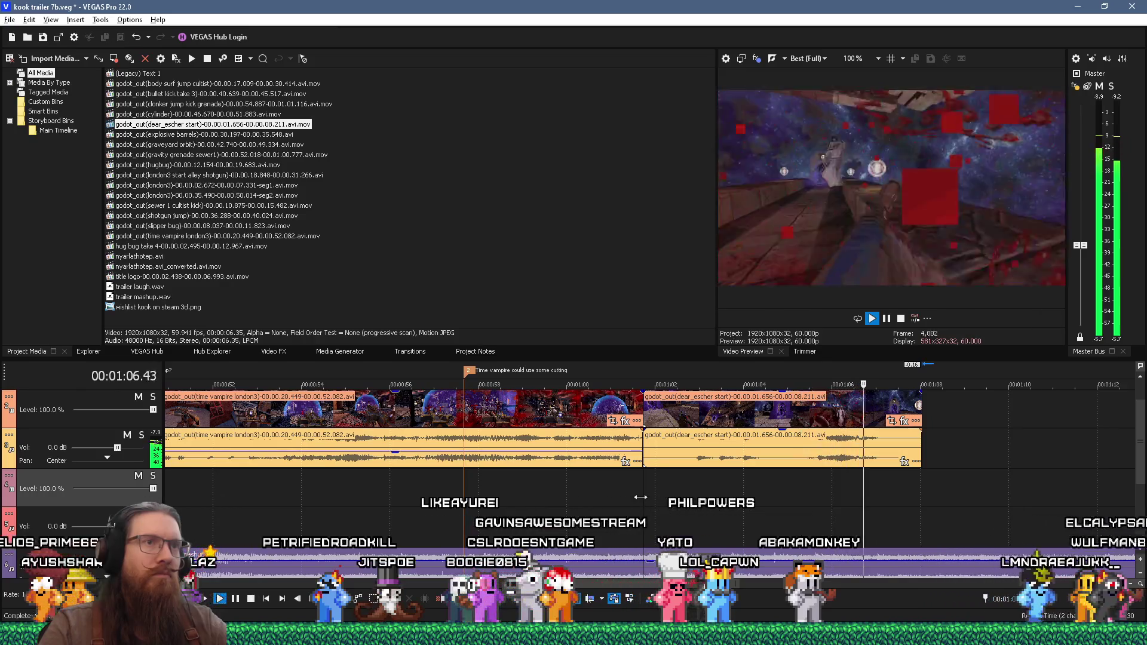
pyautogui.press('space')
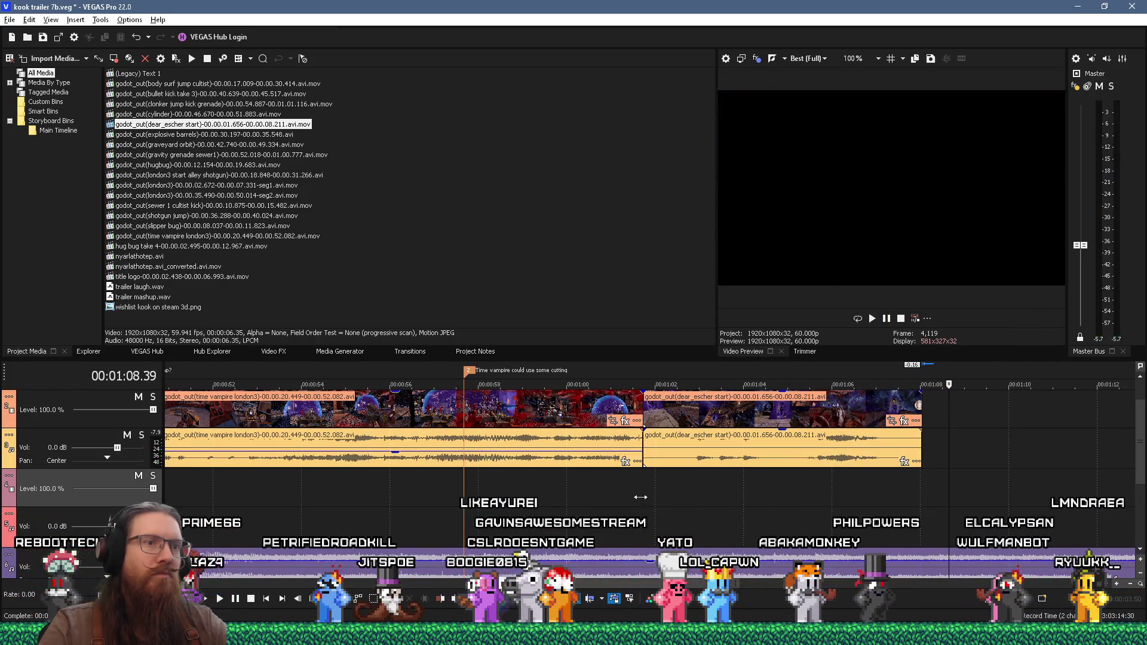
pyautogui.click(643, 495)
# Trim the start of the dear_escher clip later after reviewing the cut from 01:01.39
pyautogui.scroll(10, 643, 495)
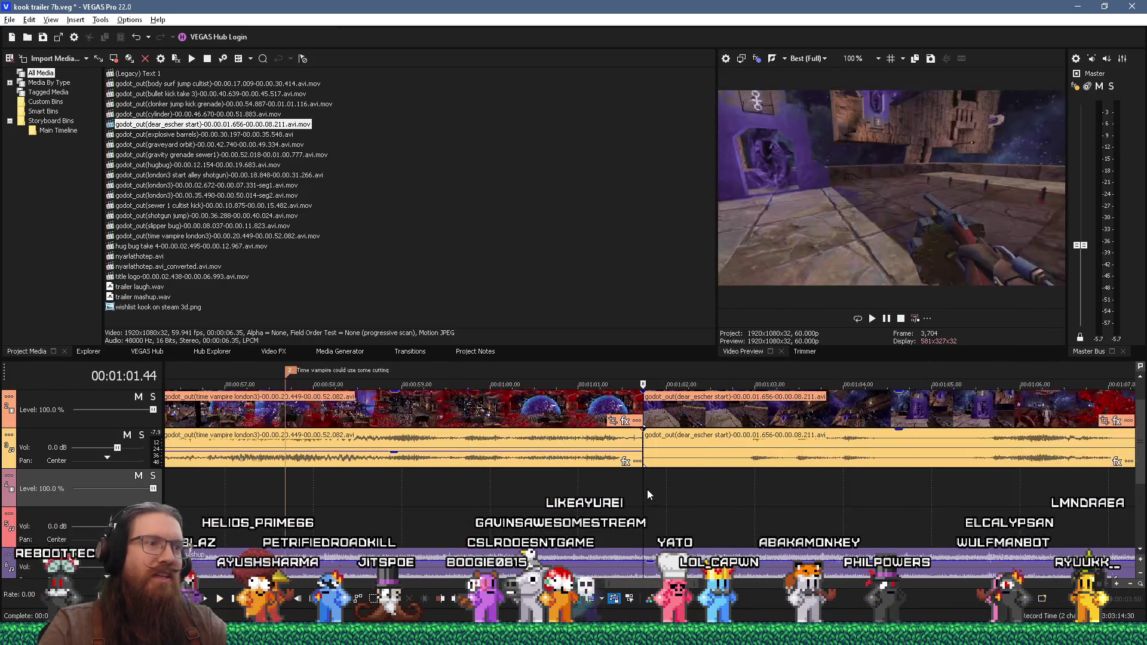
pyautogui.click(653, 430)
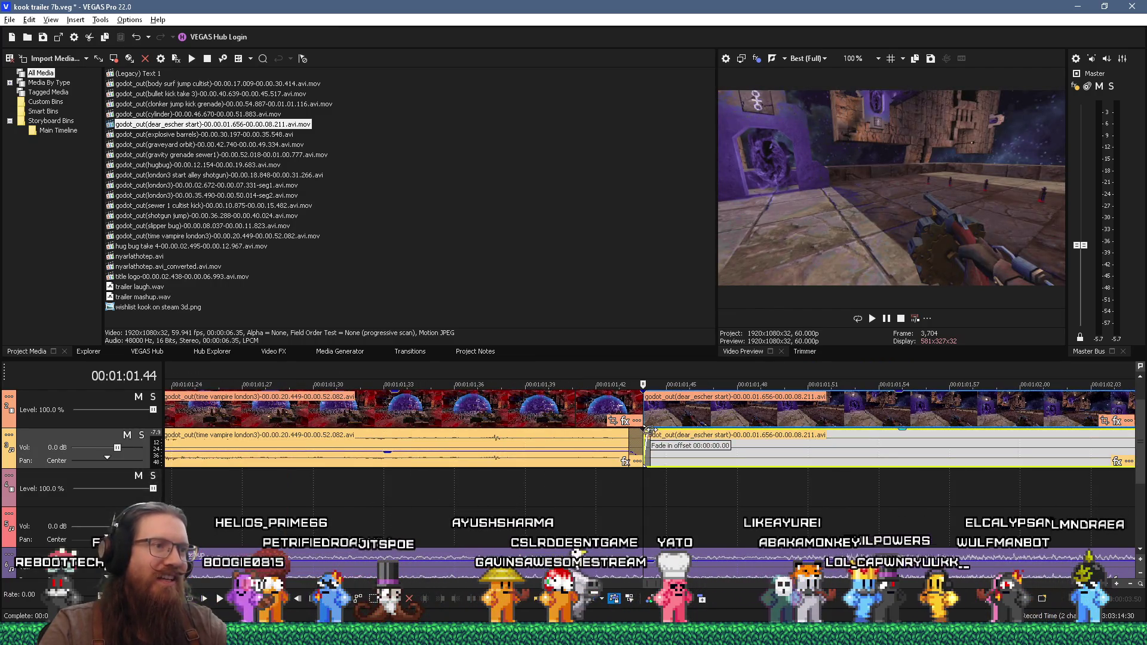
pyautogui.click(530, 497)
pyautogui.press('space')
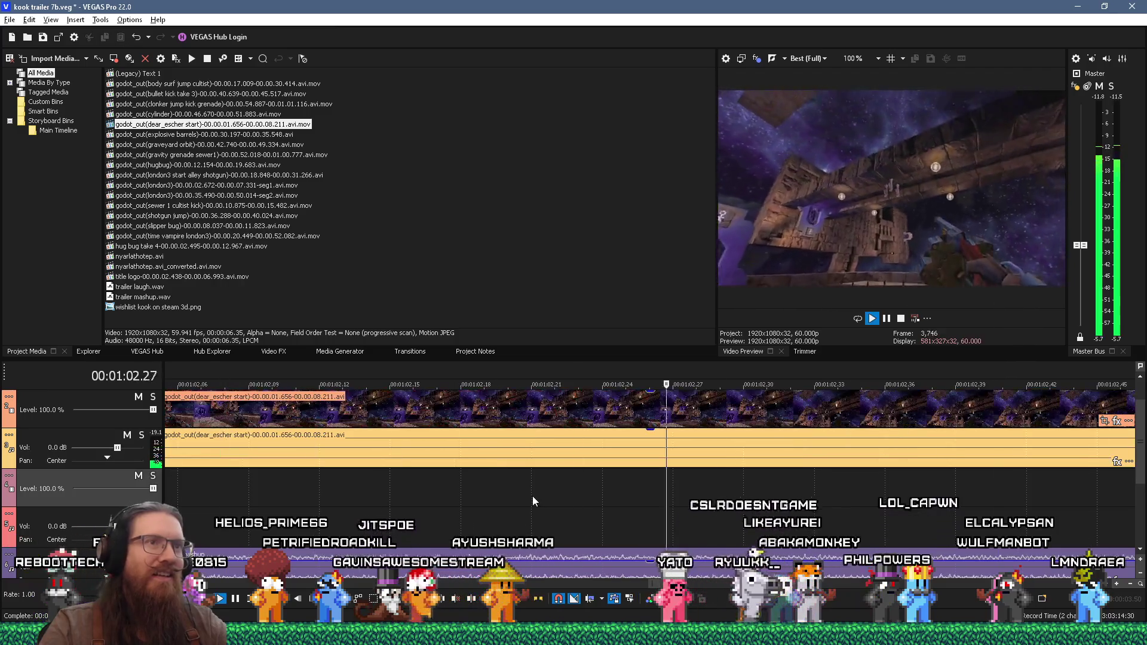
pyautogui.press('Return')
pyautogui.scroll(-5, 588, 436)
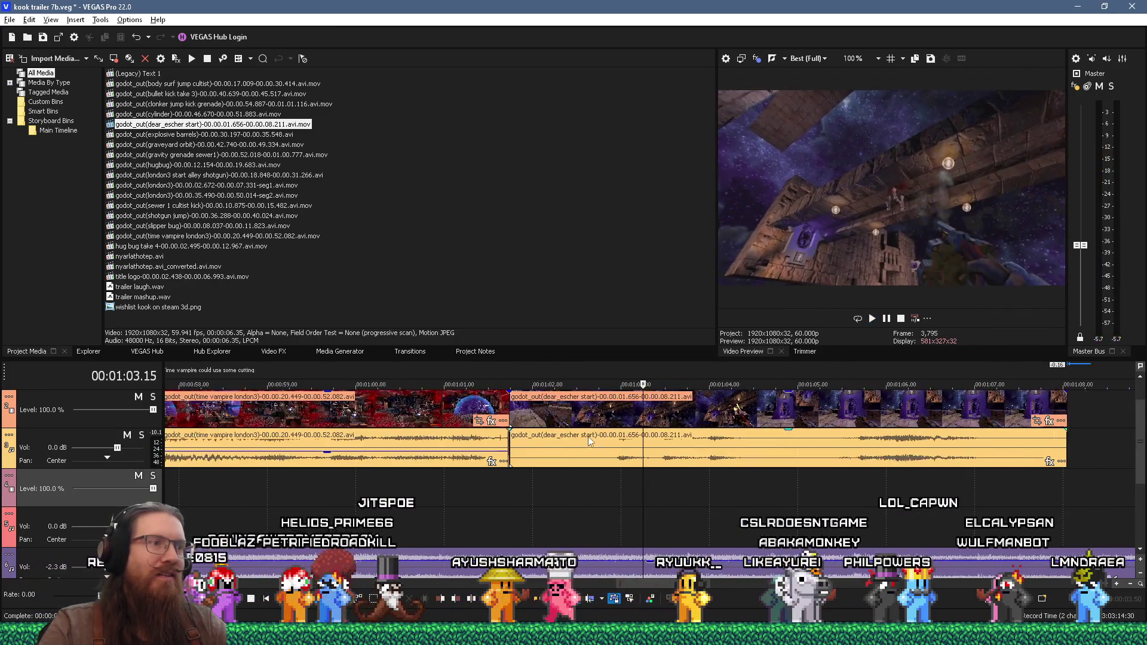
pyautogui.moveTo(511, 410); pyautogui.dragTo(542, 408)
pyautogui.click(422, 487)
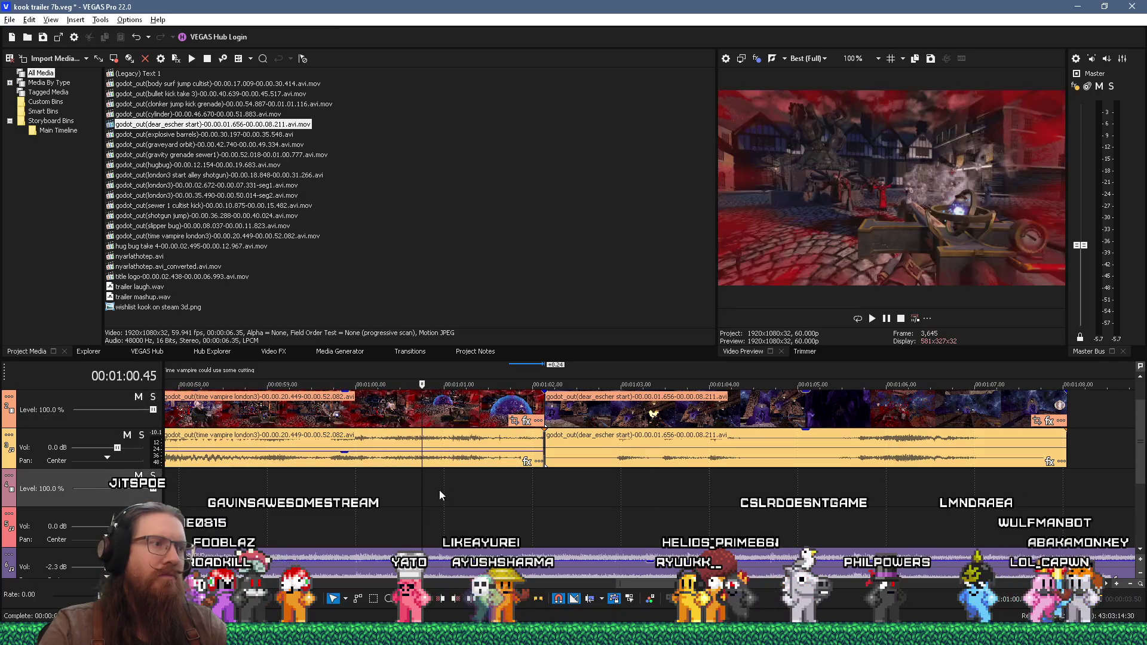
# Play back the trimmed transition and review the ending around 01:07.14
pyautogui.press('space')
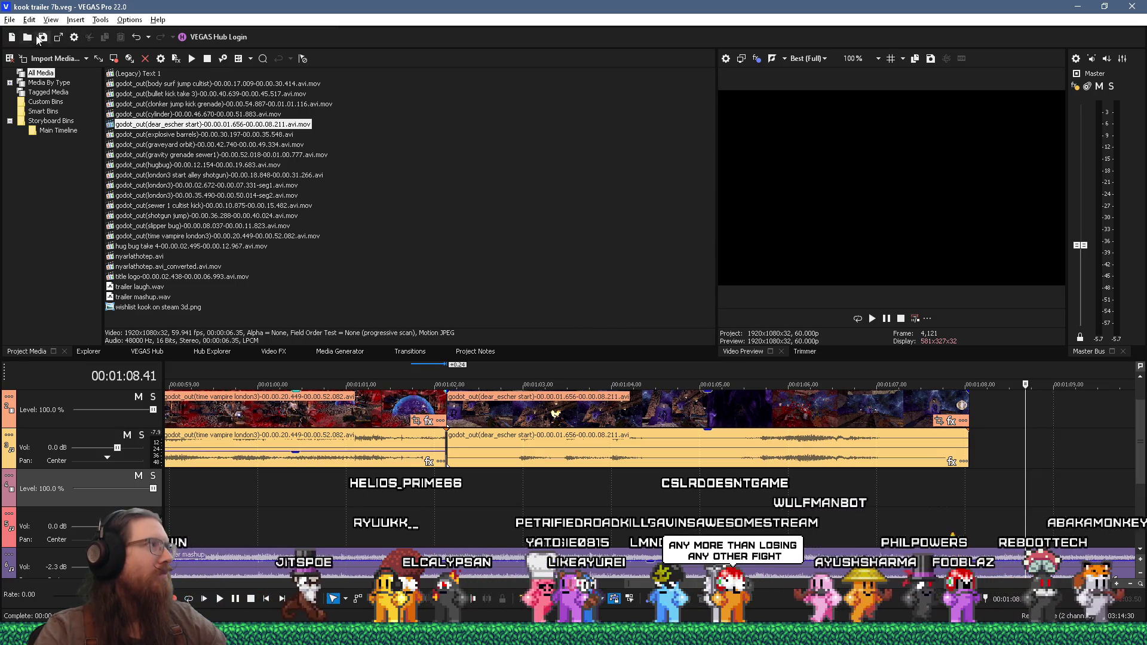
pyautogui.click(898, 491)
pyautogui.scroll(-5, 898, 491)
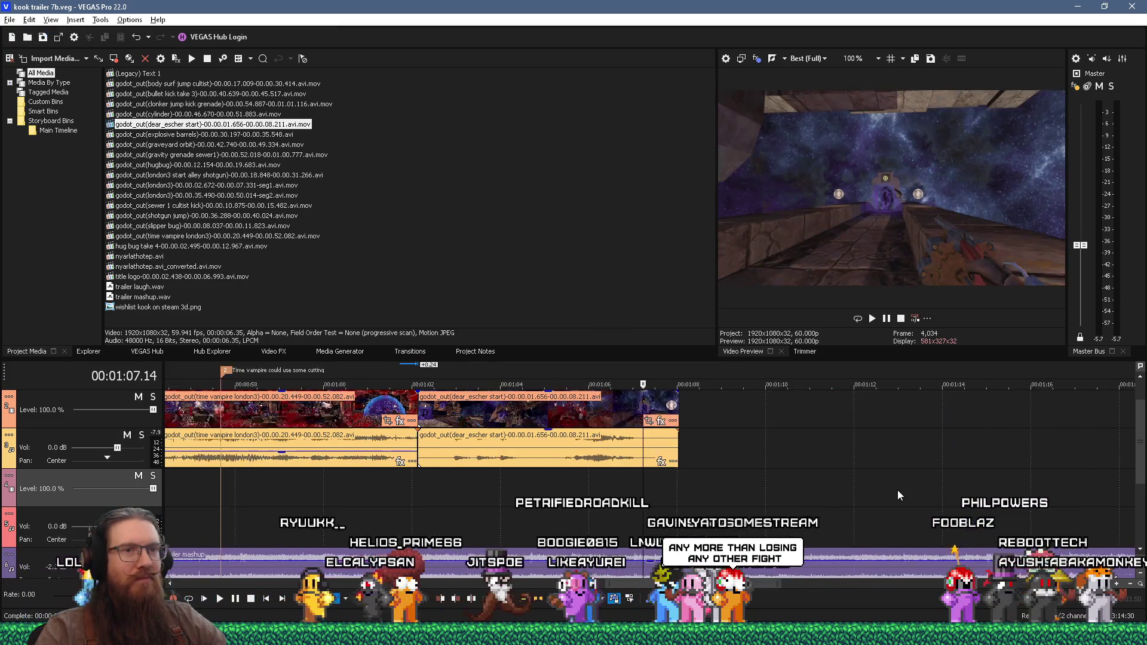
pyautogui.moveTo(1140, 460); pyautogui.dragTo(1140, 442)
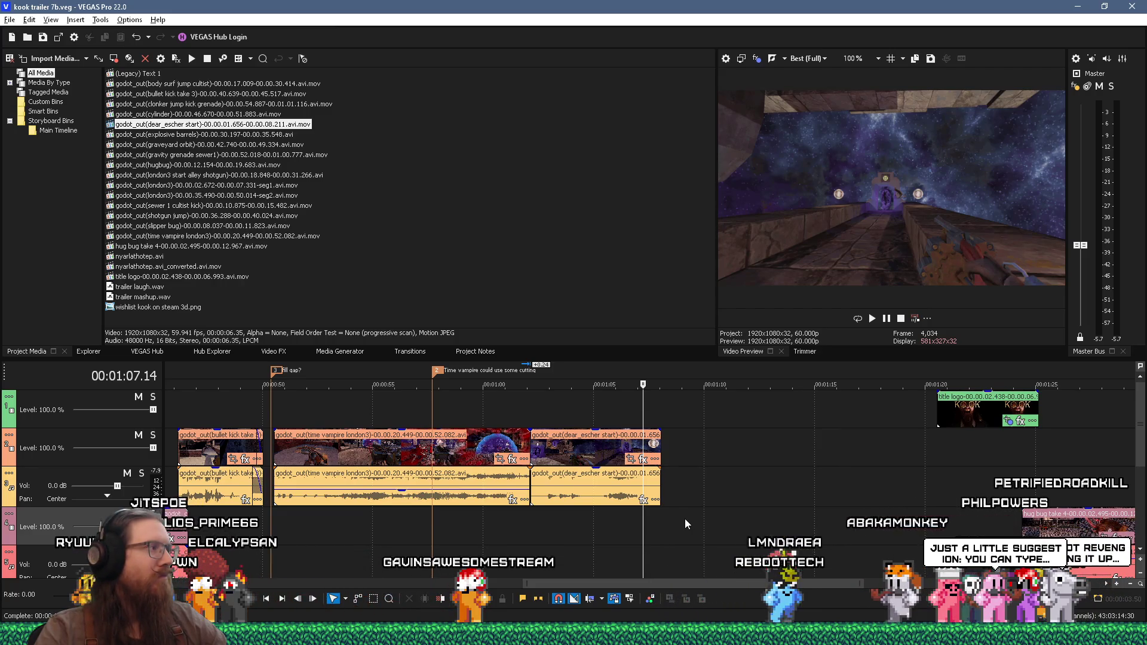
# Place the playhead just past the last clip, then jump to marker 2 at 0:57.41
pyautogui.scroll(-3, 685, 519)
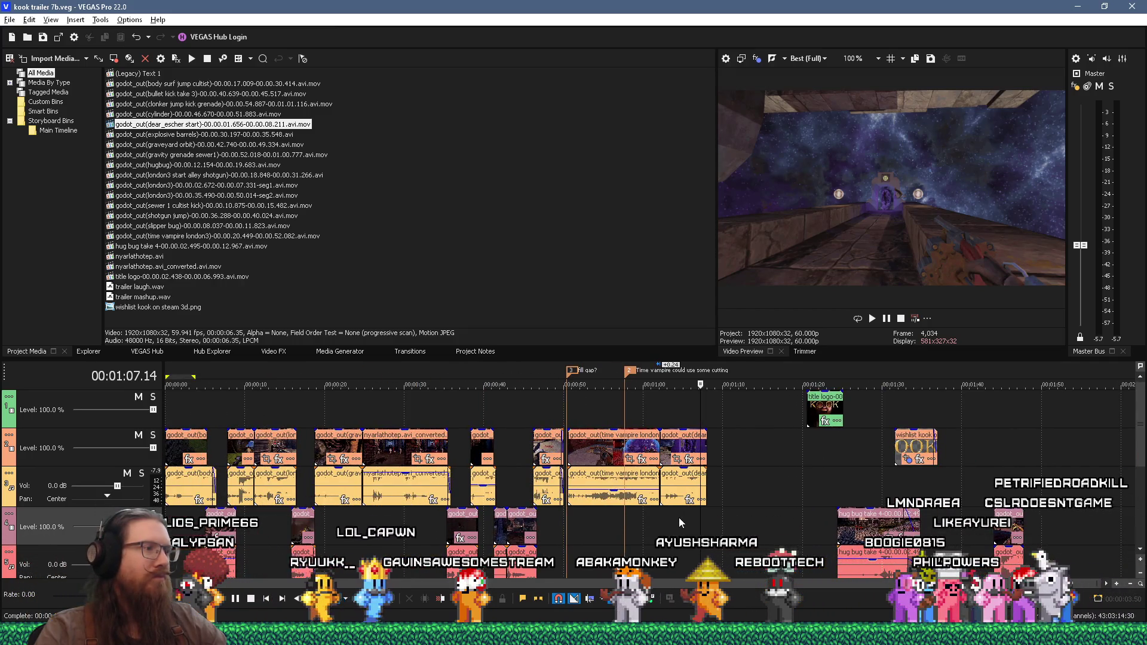
pyautogui.scroll(2, 675, 510)
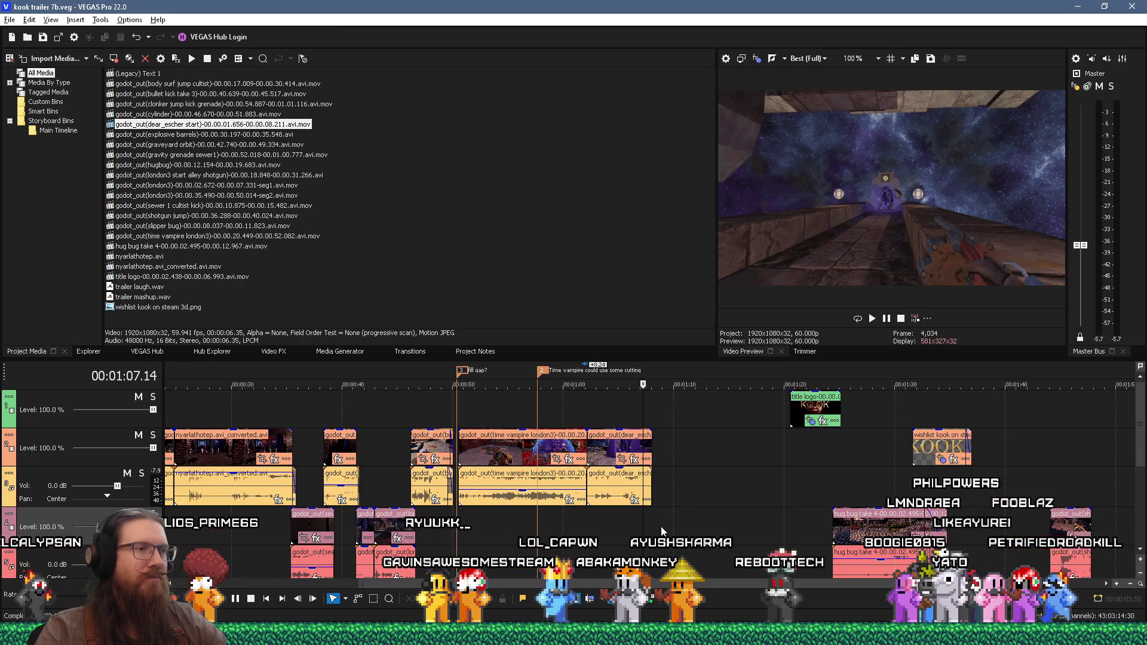
pyautogui.click(661, 526)
pyautogui.write('todo')
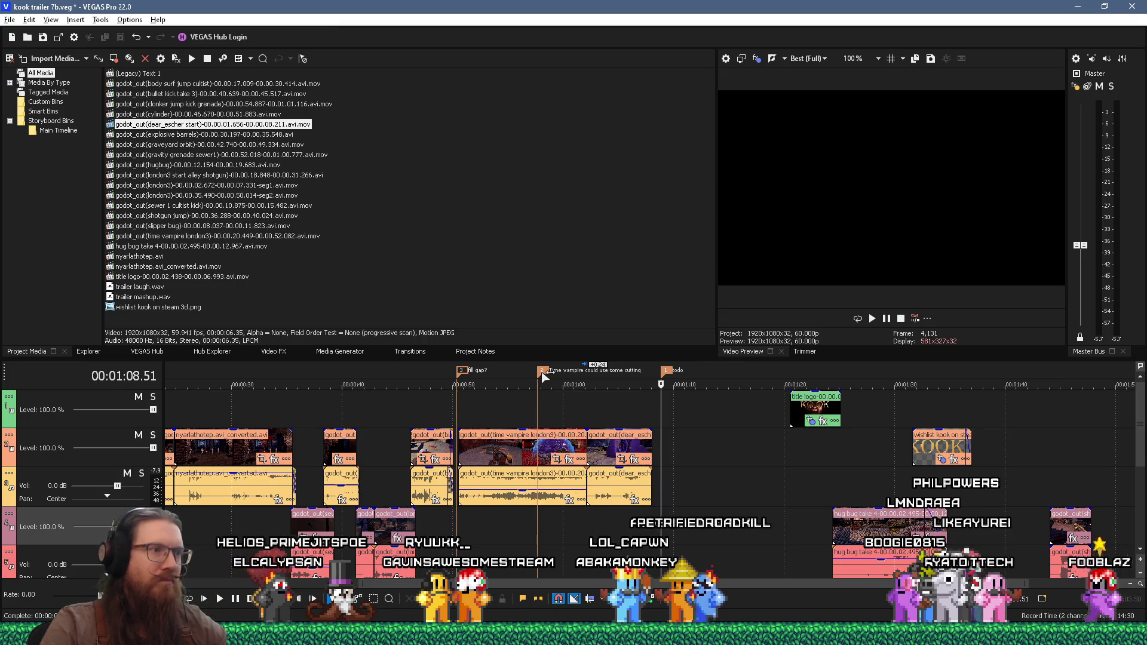
pyautogui.click(543, 374)
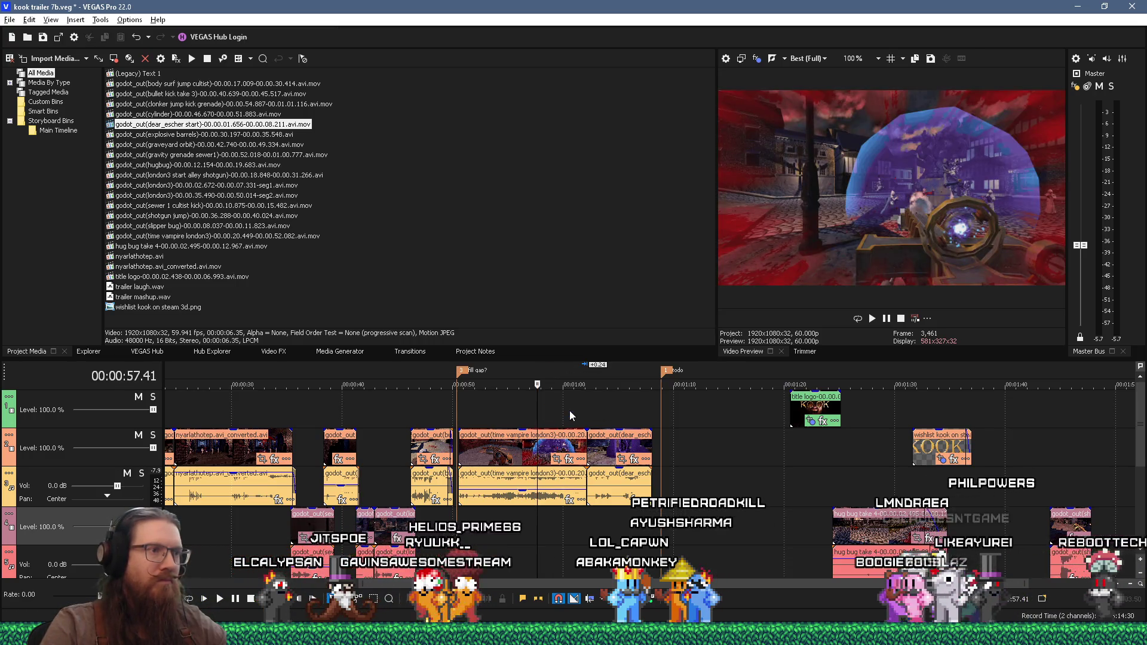
# Switch from VEGAS Pro to the Godot Engine editor
pyautogui.hotkey('alt', 'Tab')
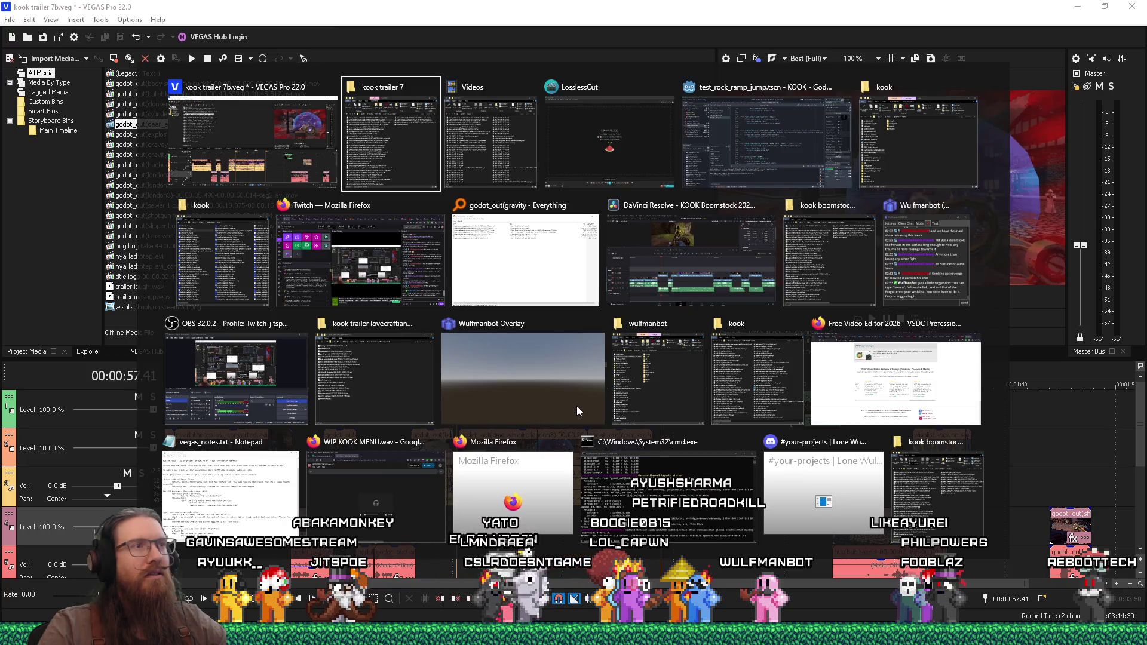
pyautogui.press('Escape')
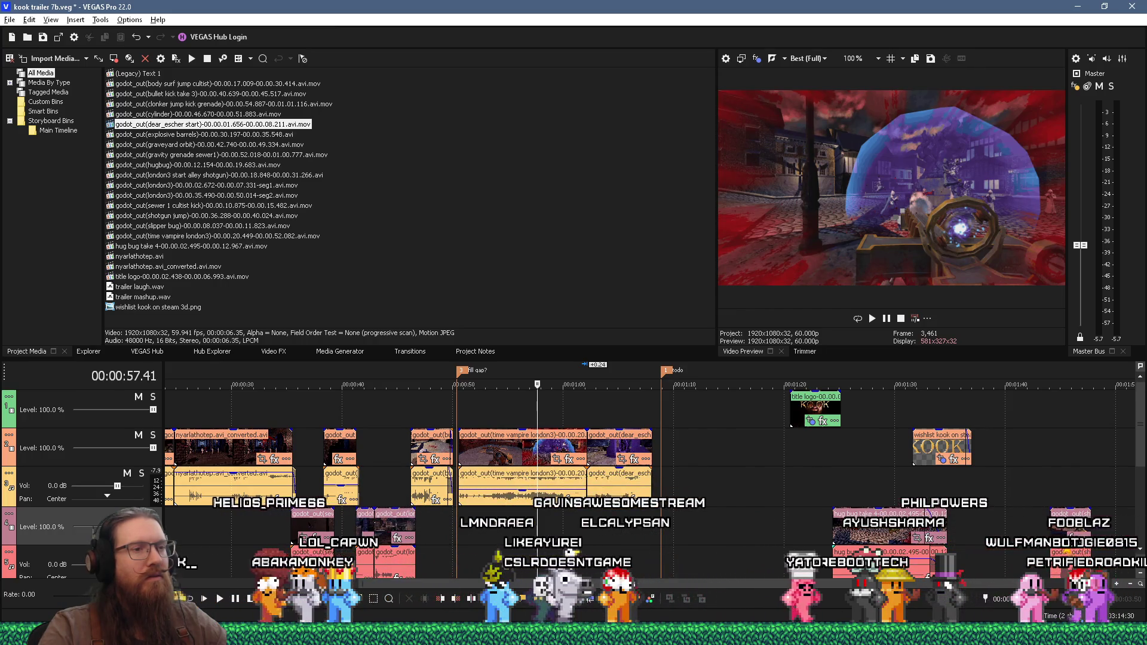
pyautogui.hotkey('alt', 'Tab')
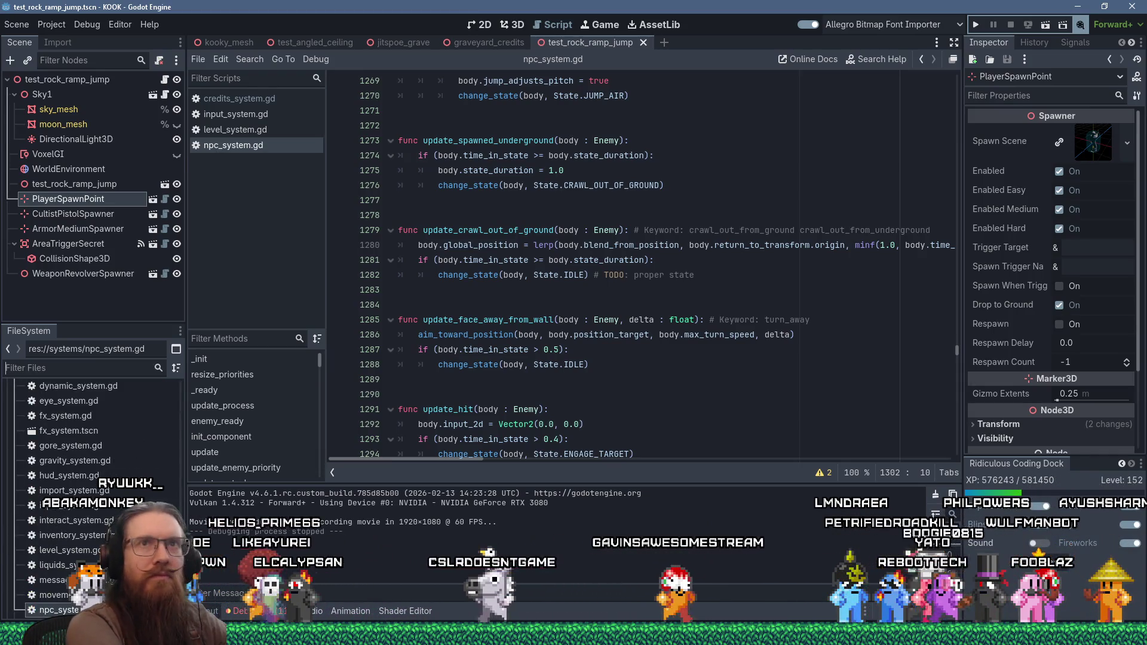
# Search the files for 'dear_esch' and open dear_escher.tscn in the 3D view
pyautogui.scroll(-2, 1052, 531)
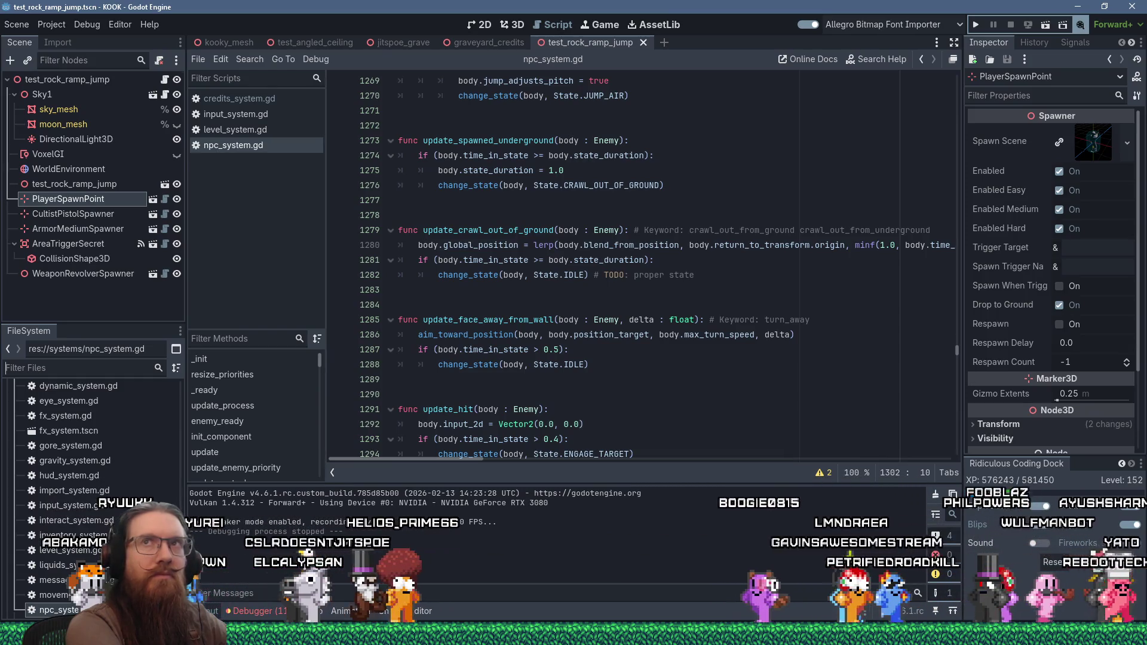
pyautogui.write('dear_esch')
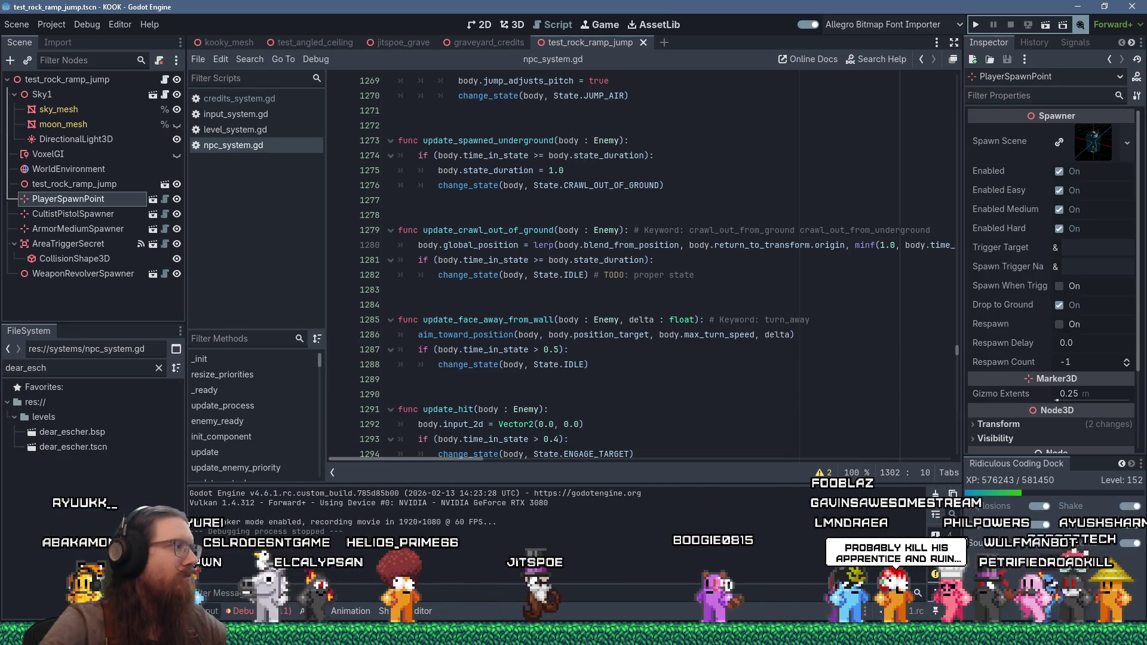
pyautogui.doubleClick(97, 445)
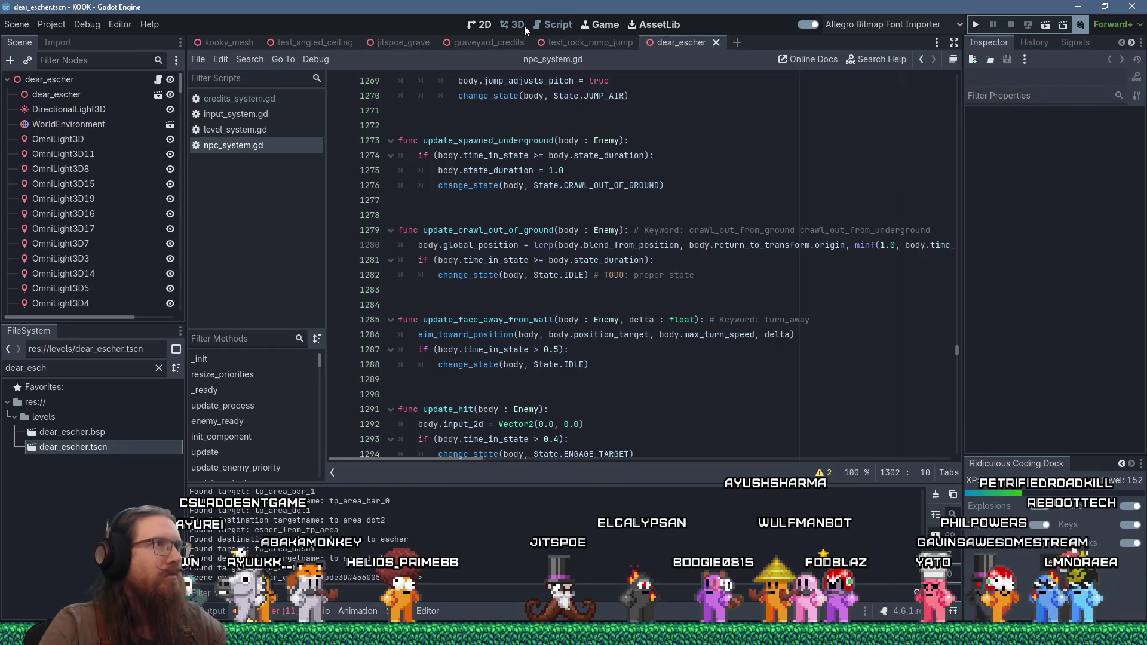
pyautogui.click(522, 25)
# Orbit around the dear_escher level, then run the project
pyautogui.scroll(5, 385, 323)
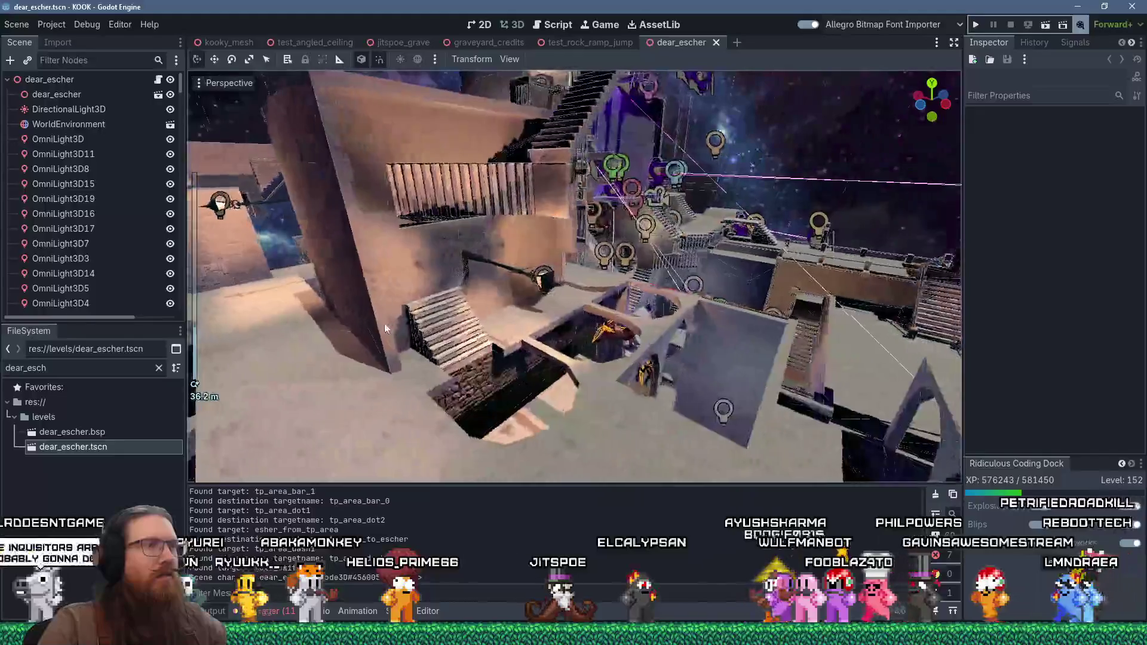
pyautogui.moveTo(384, 324)
pyautogui.mouseDown()
pyautogui.moveTo(510, 293)
pyautogui.moveTo(335, 319)
pyautogui.moveTo(408, 316)
pyautogui.moveTo(341, 302)
pyautogui.moveTo(670, 206)
pyautogui.moveTo(587, 200)
pyautogui.moveTo(496, 354)
pyautogui.moveTo(512, 300)
pyautogui.moveTo(478, 311)
pyautogui.moveTo(636, 250)
pyautogui.moveTo(468, 375)
pyautogui.moveTo(530, 307)
pyautogui.moveTo(615, 271)
pyautogui.moveTo(669, 267)
pyautogui.moveTo(378, 235)
pyautogui.moveTo(303, 254)
pyautogui.moveTo(679, 231)
pyautogui.moveTo(502, 272)
pyautogui.moveTo(526, 288)
pyautogui.moveTo(747, 324)
pyautogui.moveTo(789, 309)
pyautogui.mouseUp()
pyautogui.scroll(-2, 511, 299)
pyautogui.scroll(2, 637, 249)
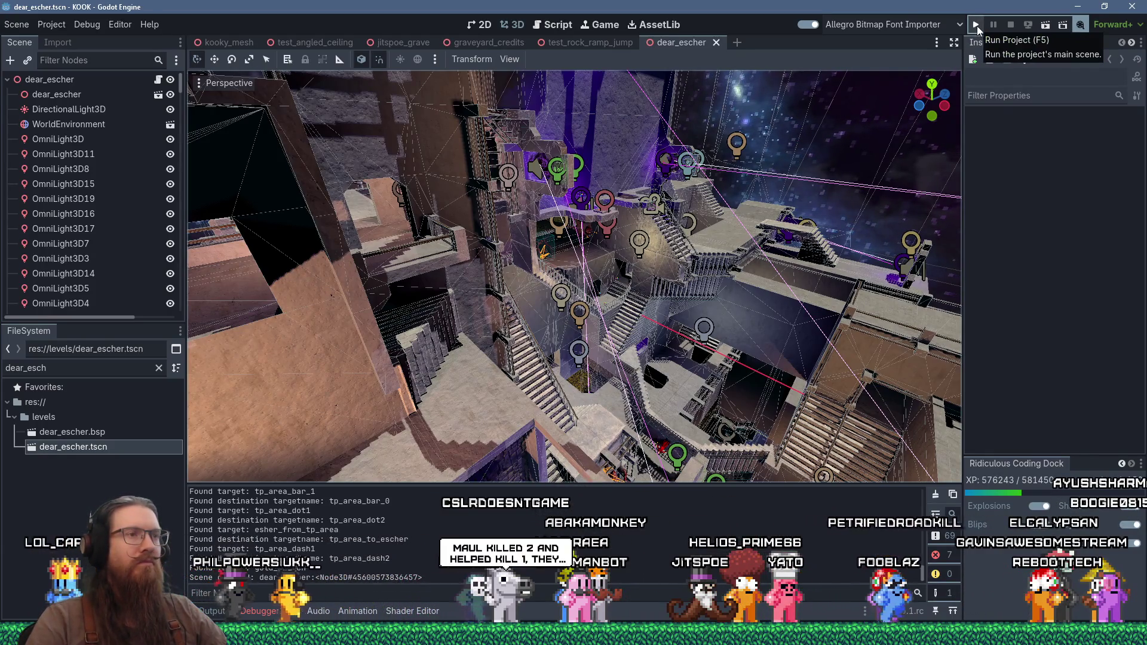
pyautogui.click(977, 26)
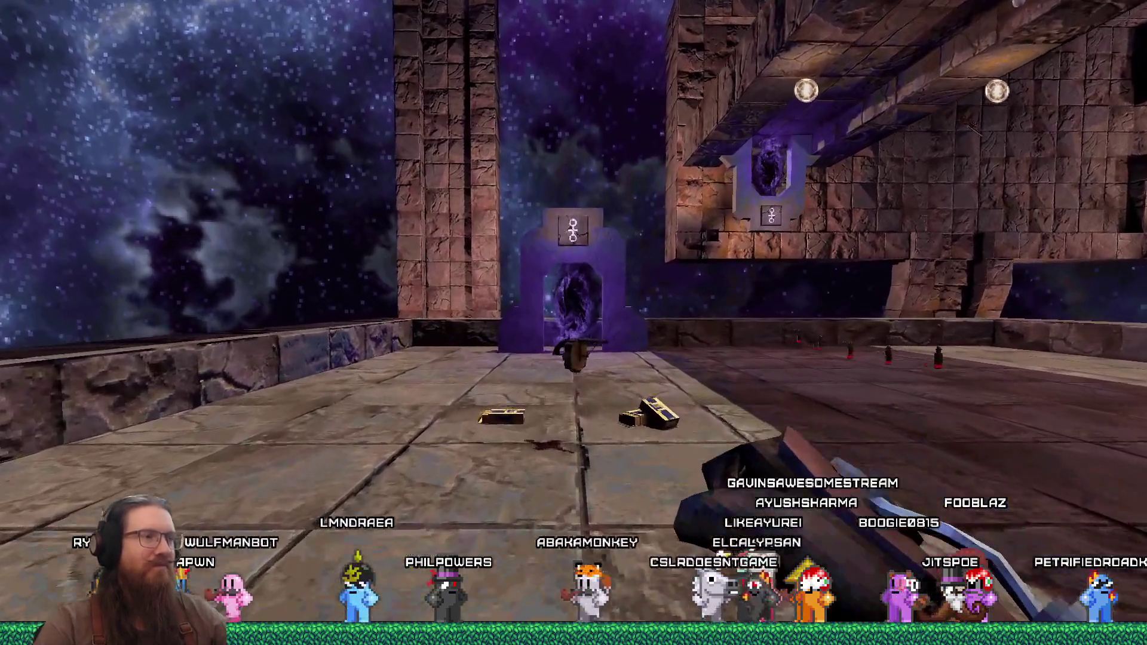
# Enable god mode by entering 'god' in the developer console
pyautogui.press('w')
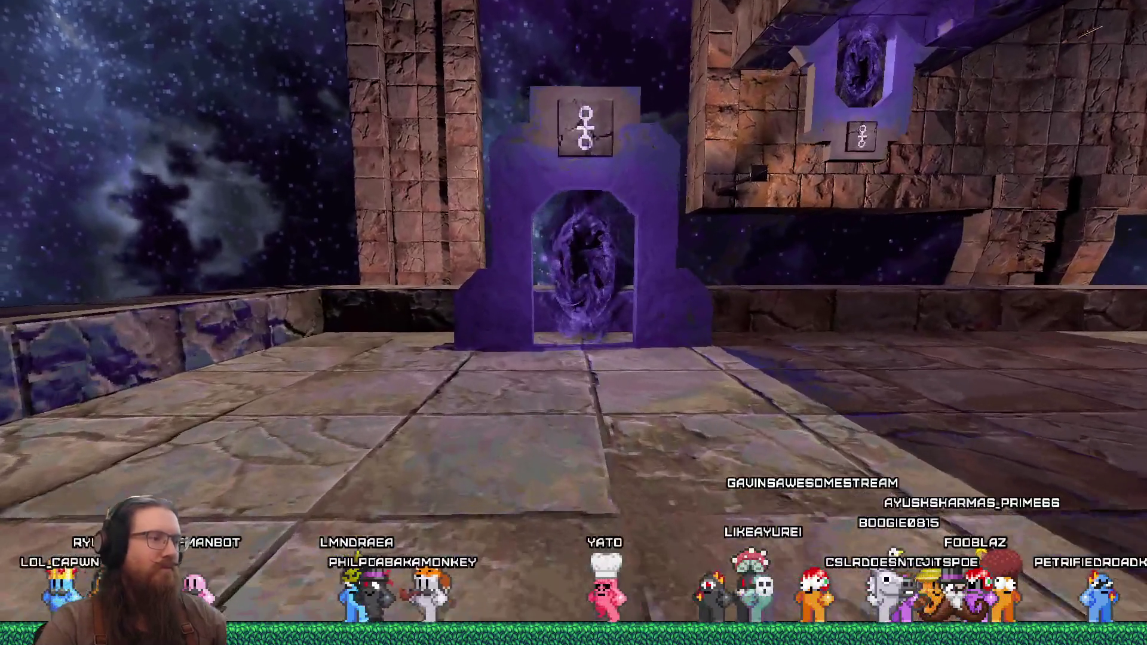
pyautogui.press('`')
pyautogui.write('god')
pyautogui.press('Return')
pyautogui.press('w')
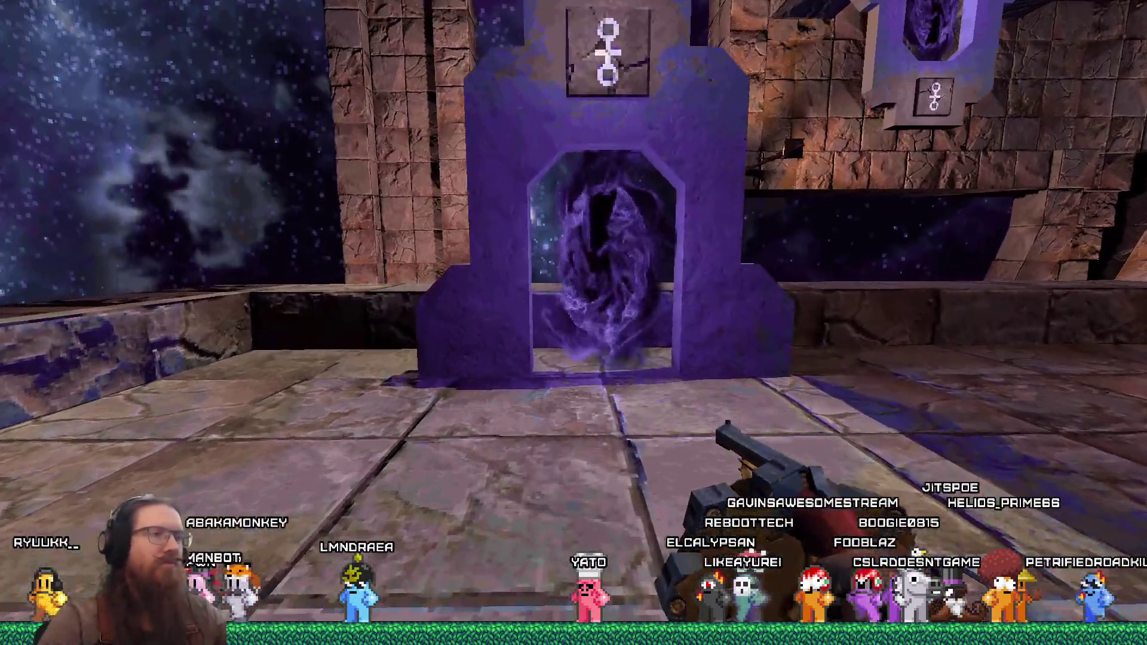
# Walk through the purple portals along the stone bridges onto the flagstone walkway
pyautogui.press('w')
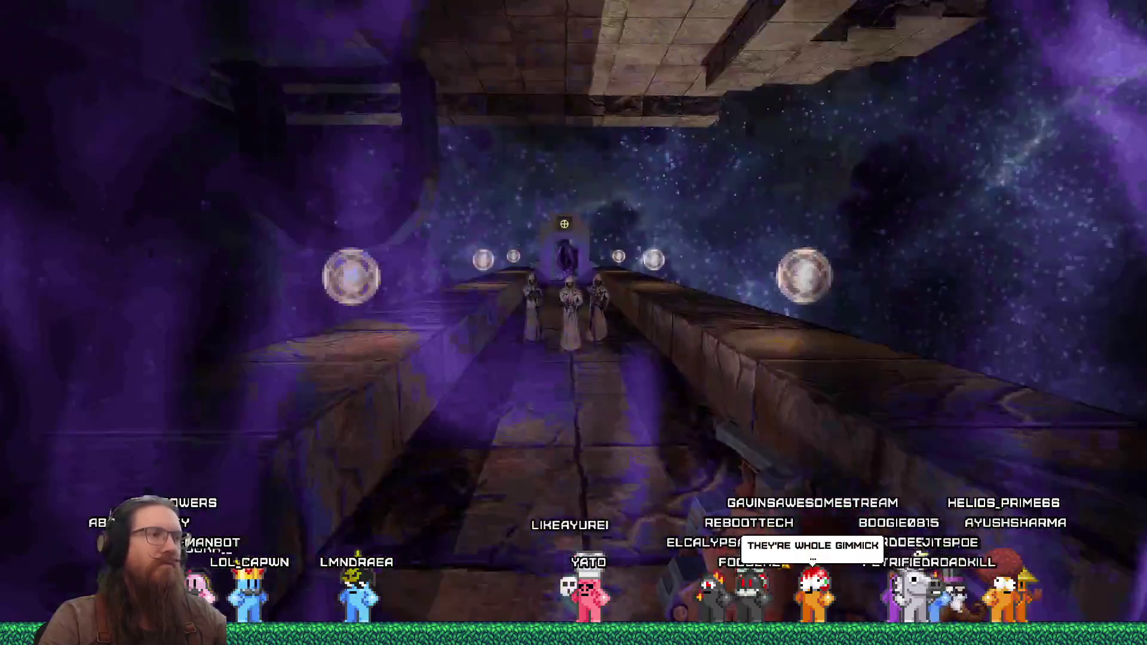
pyautogui.press('w')
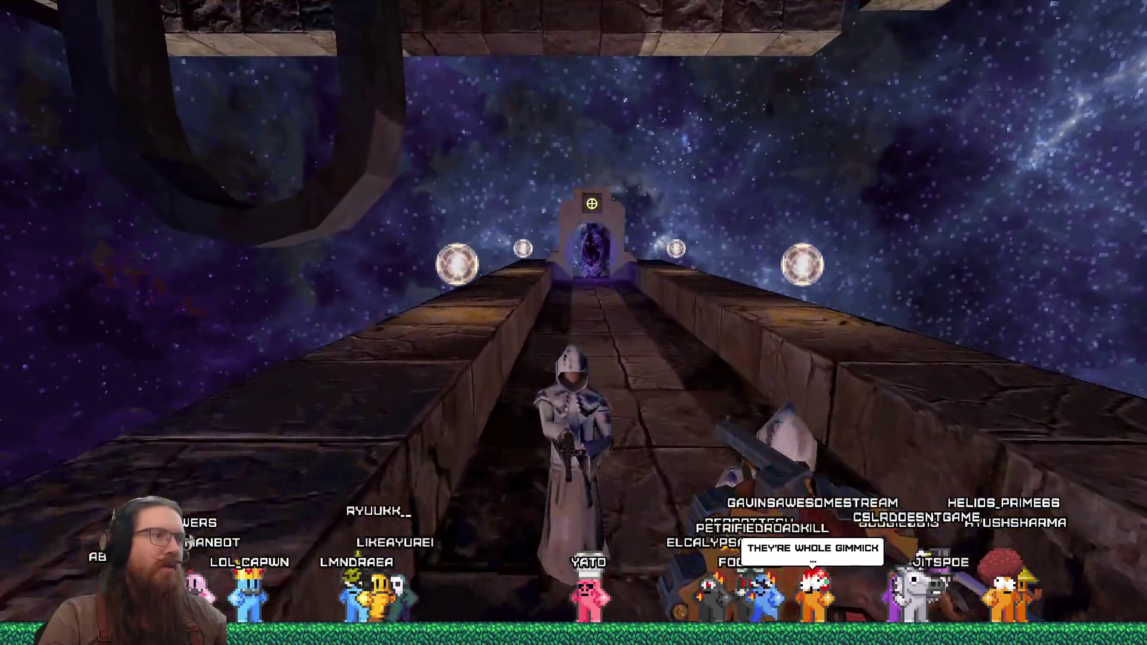
pyautogui.press('w')
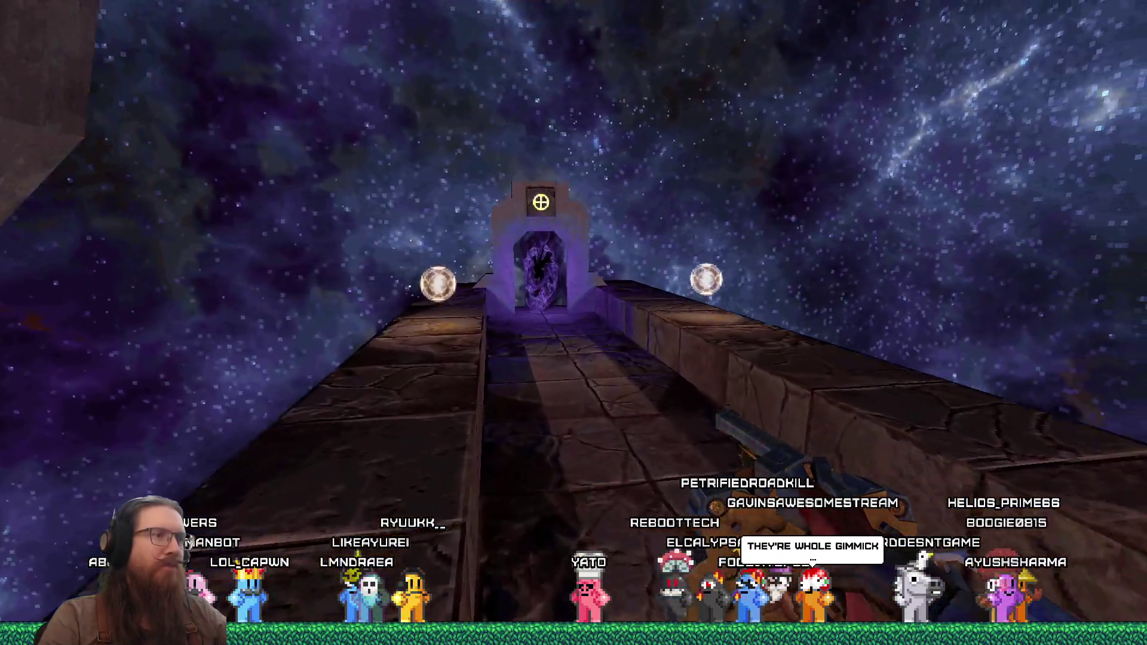
pyautogui.press('w')
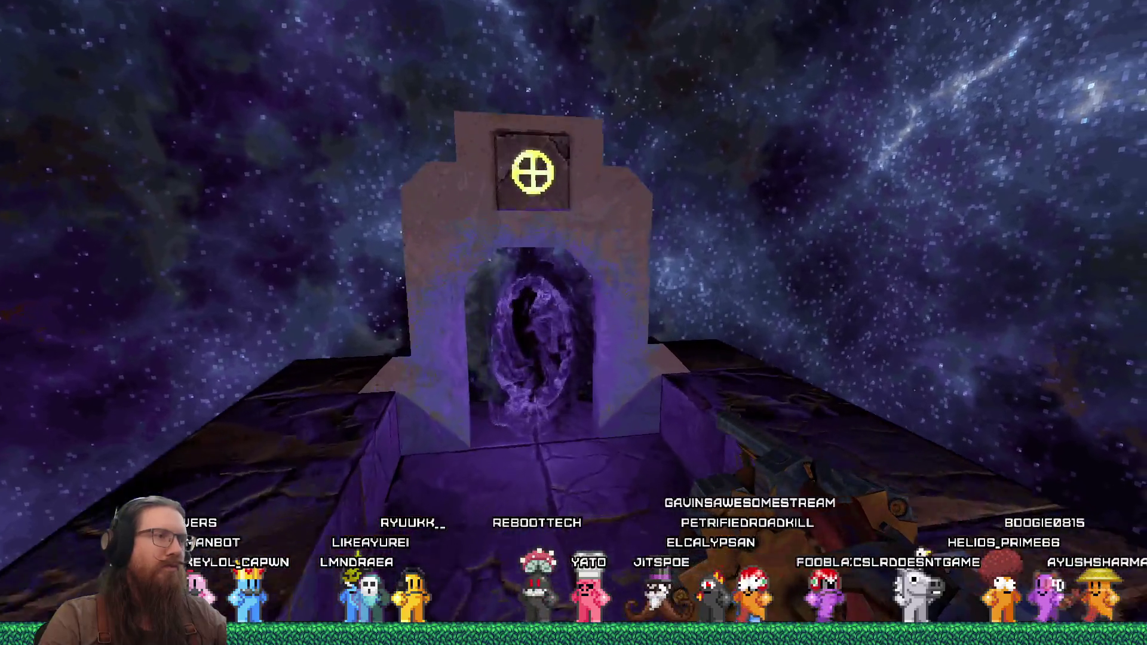
pyautogui.press('w')
pyautogui.press('w')
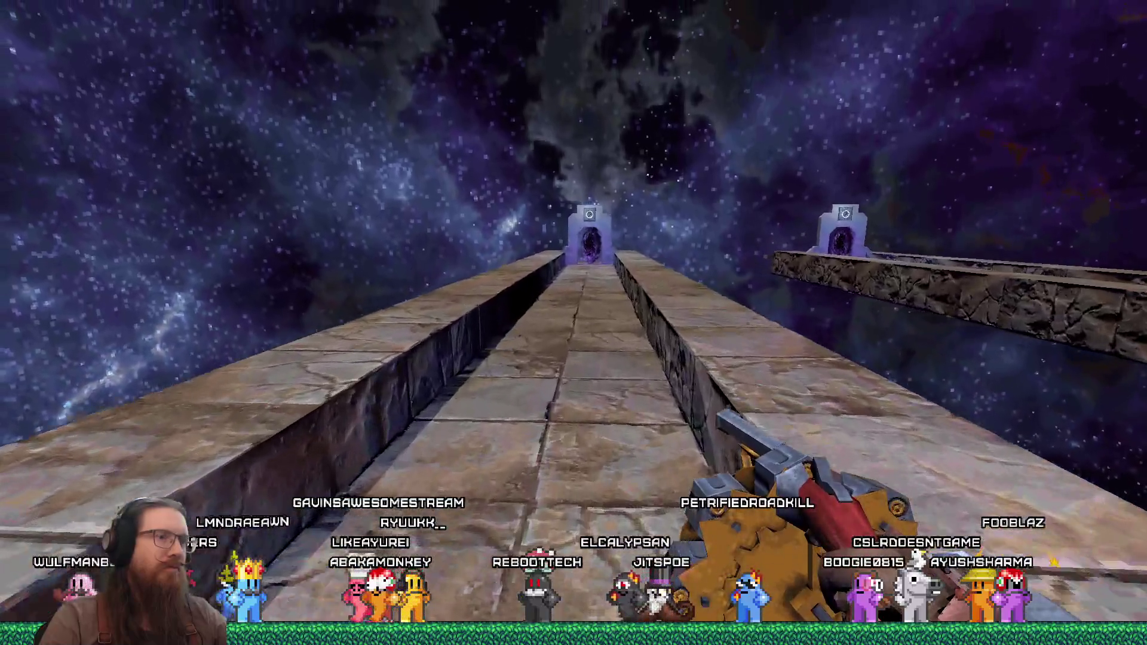
pyautogui.press('w')
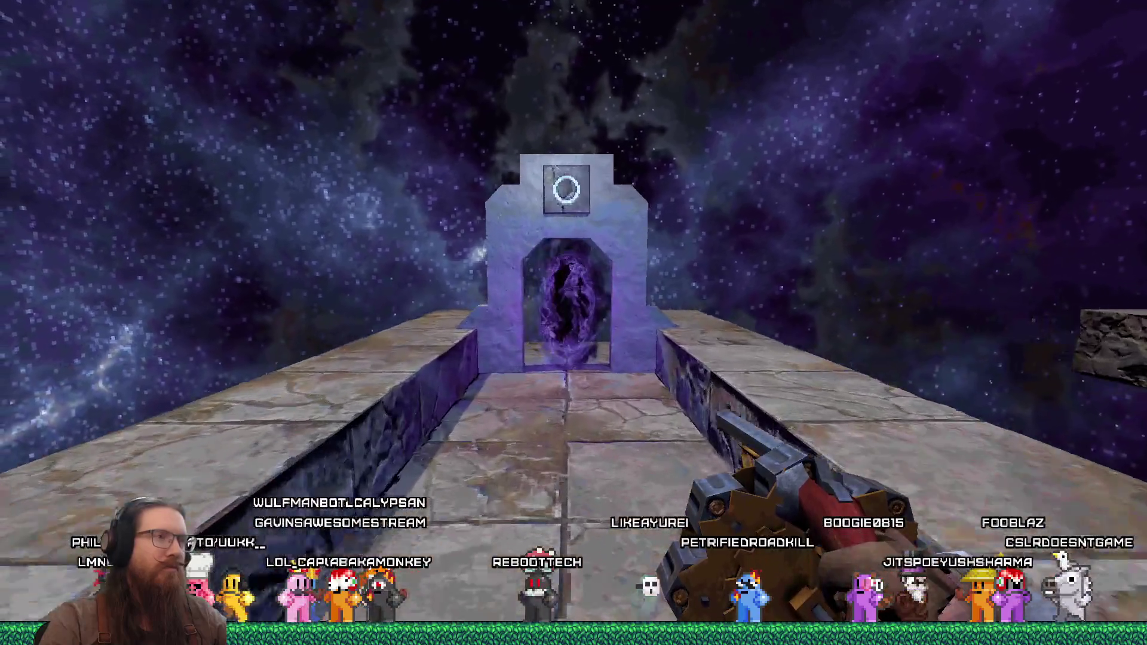
pyautogui.press('w')
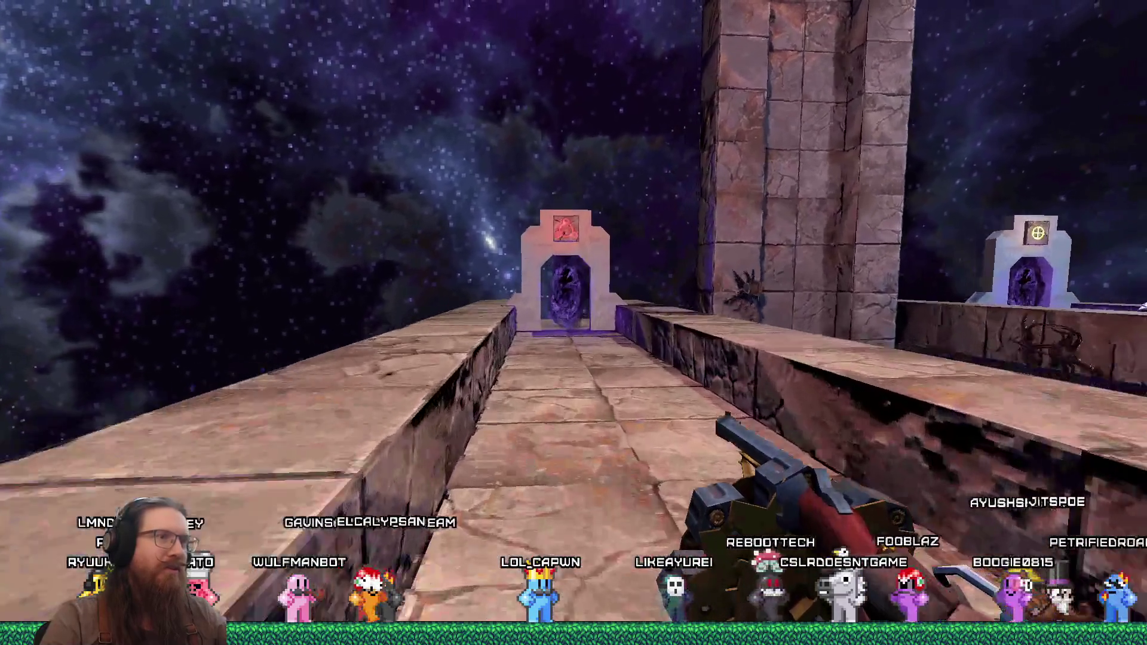
pyautogui.press('w')
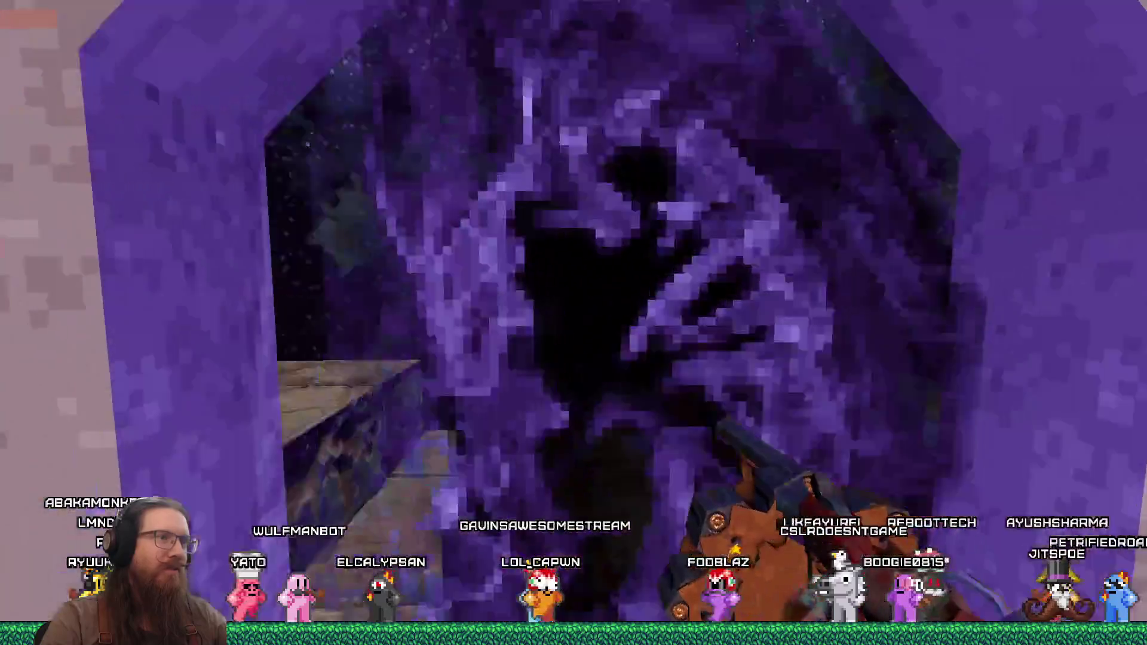
pyautogui.press('w')
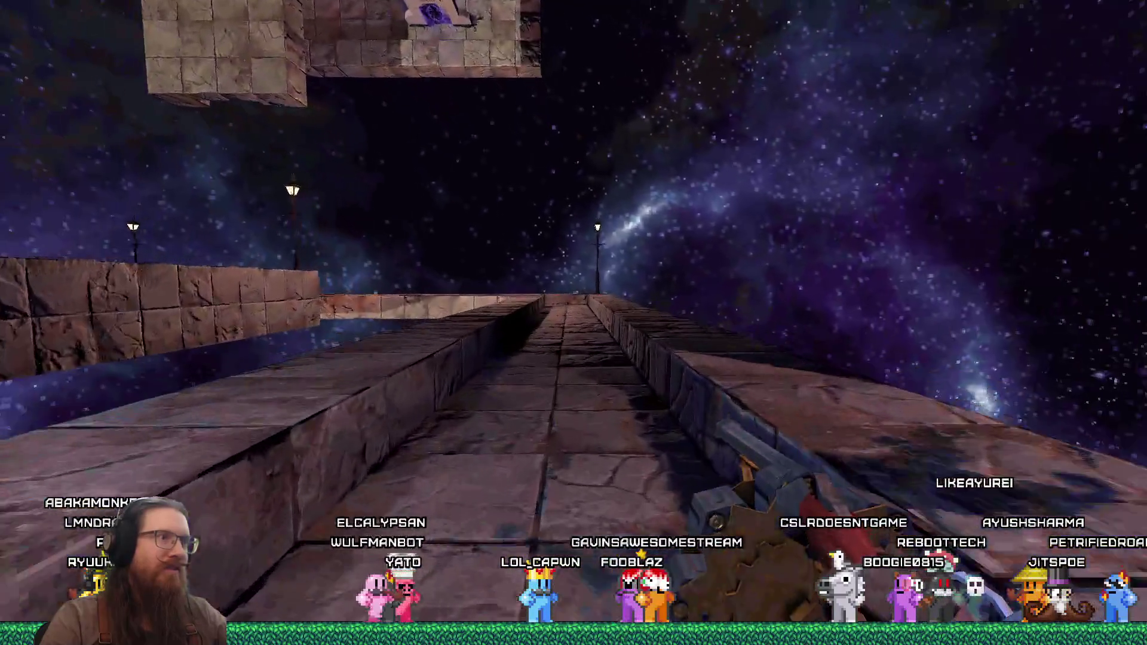
pyautogui.press('w')
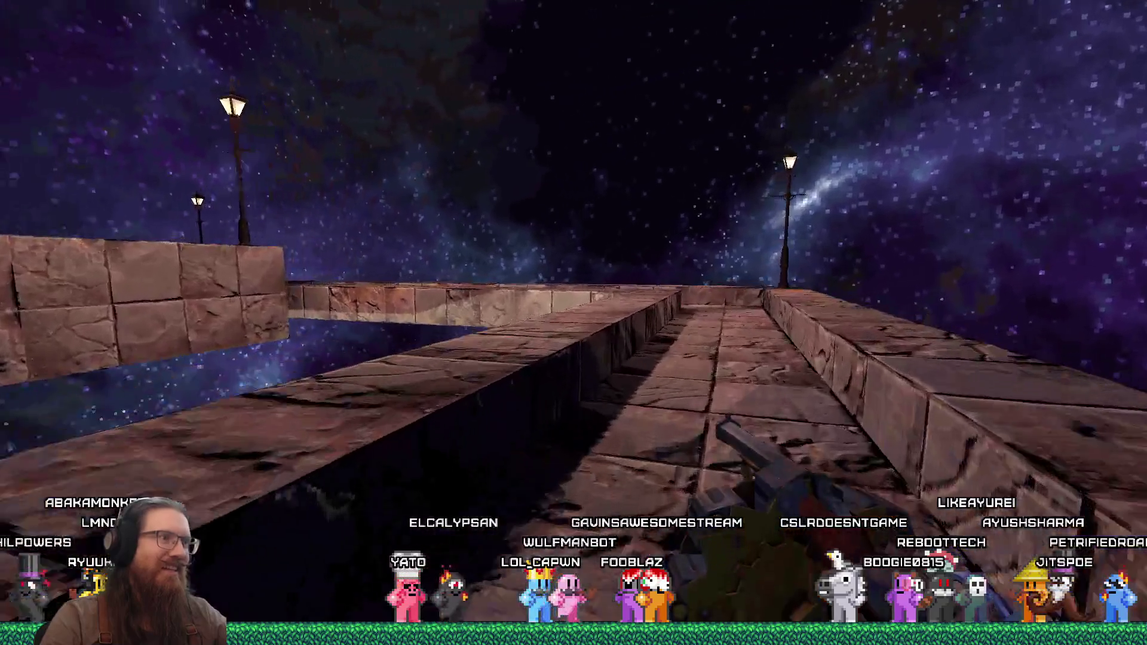
pyautogui.press('w')
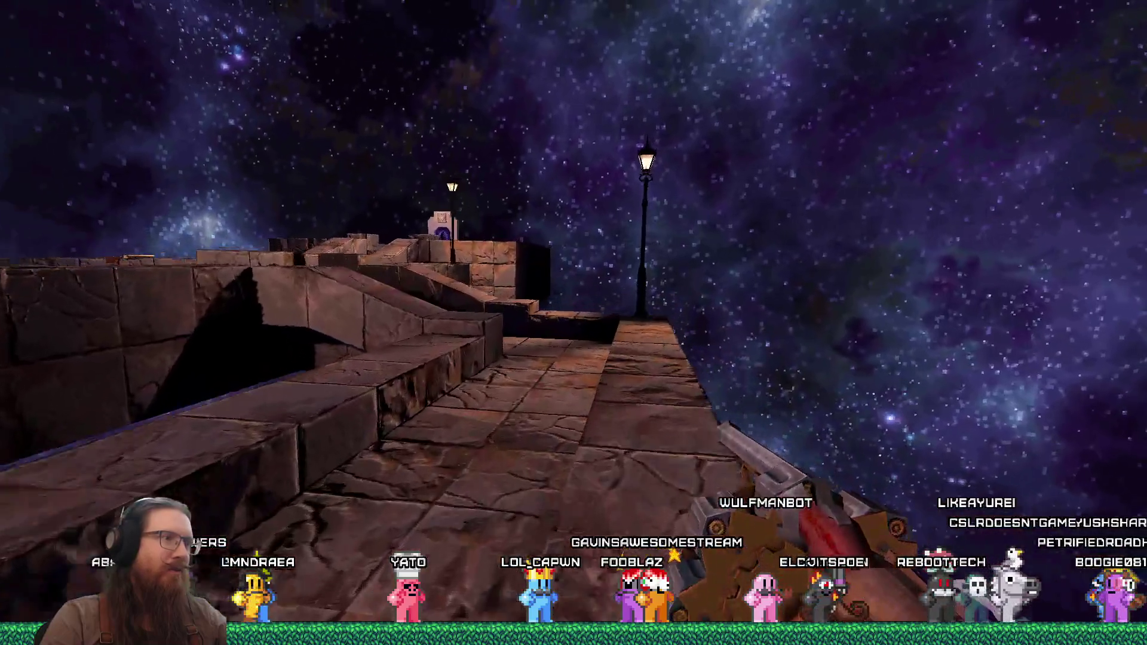
pyautogui.press('w')
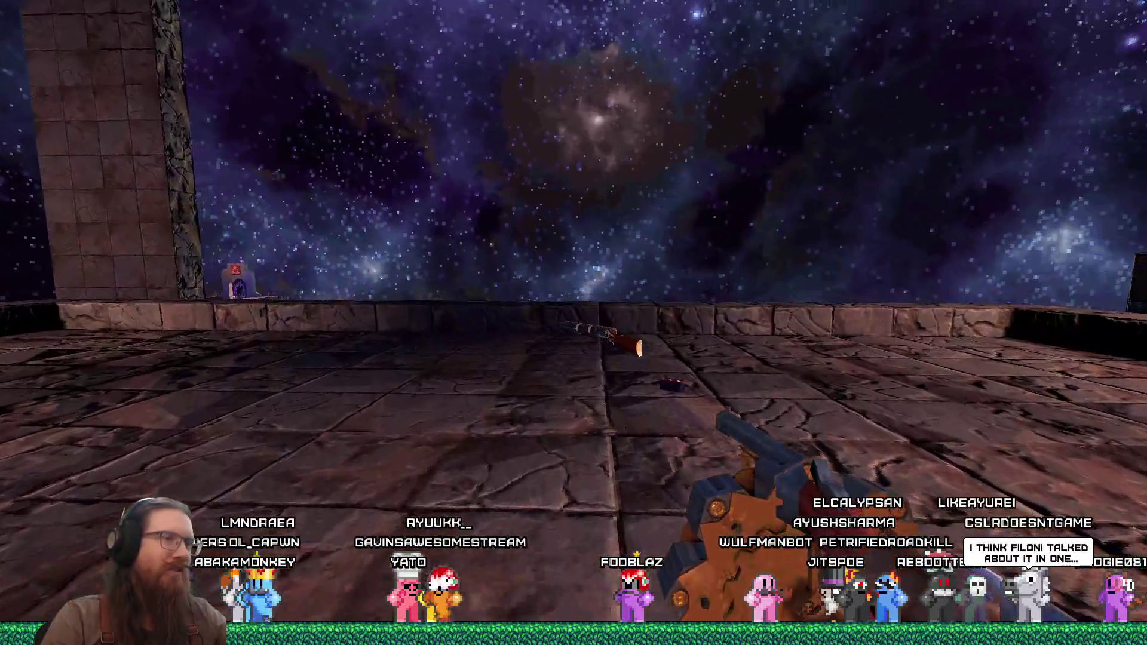
# Pick up the shotgun and step through the next portal onto the stairwell landing
pyautogui.press('w')
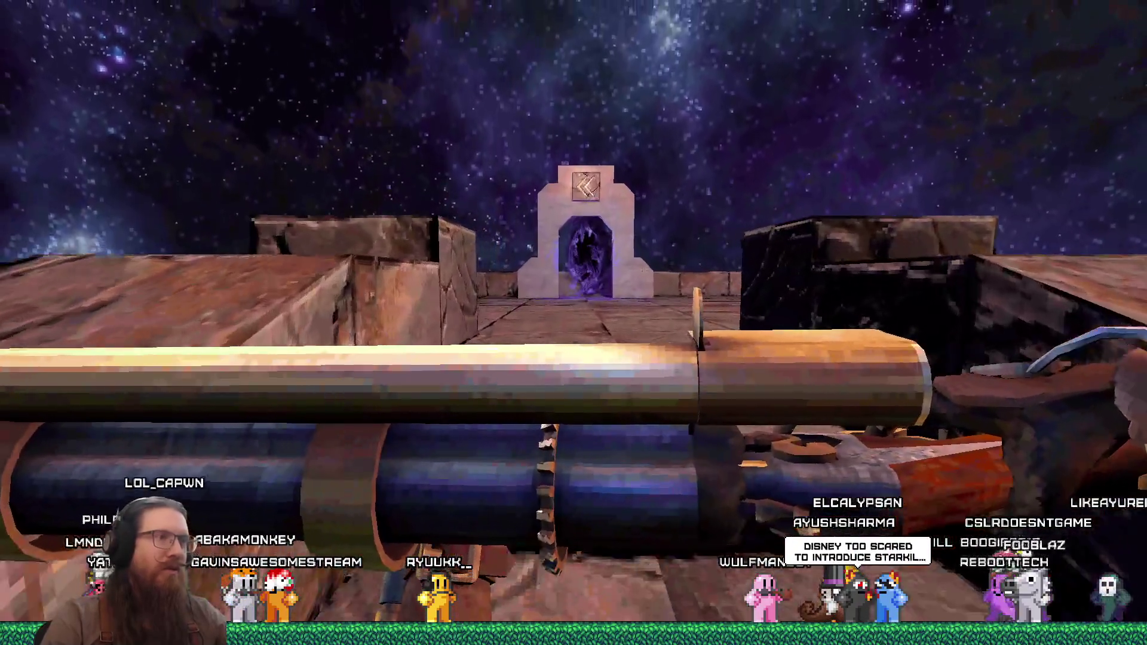
pyautogui.press('w')
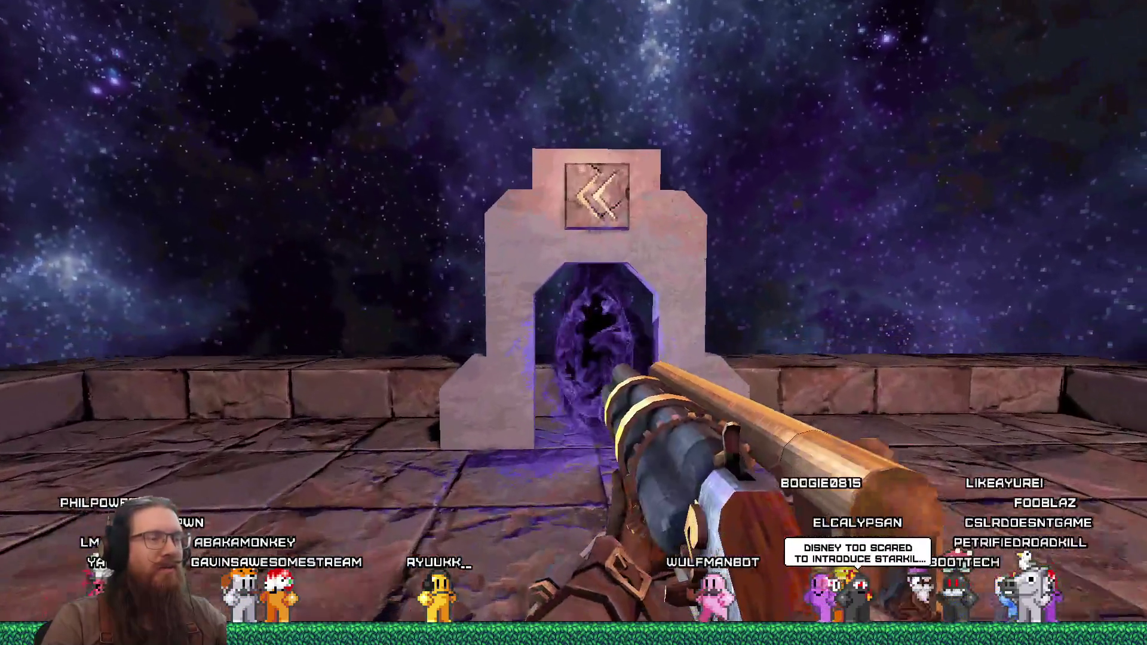
pyautogui.press('w')
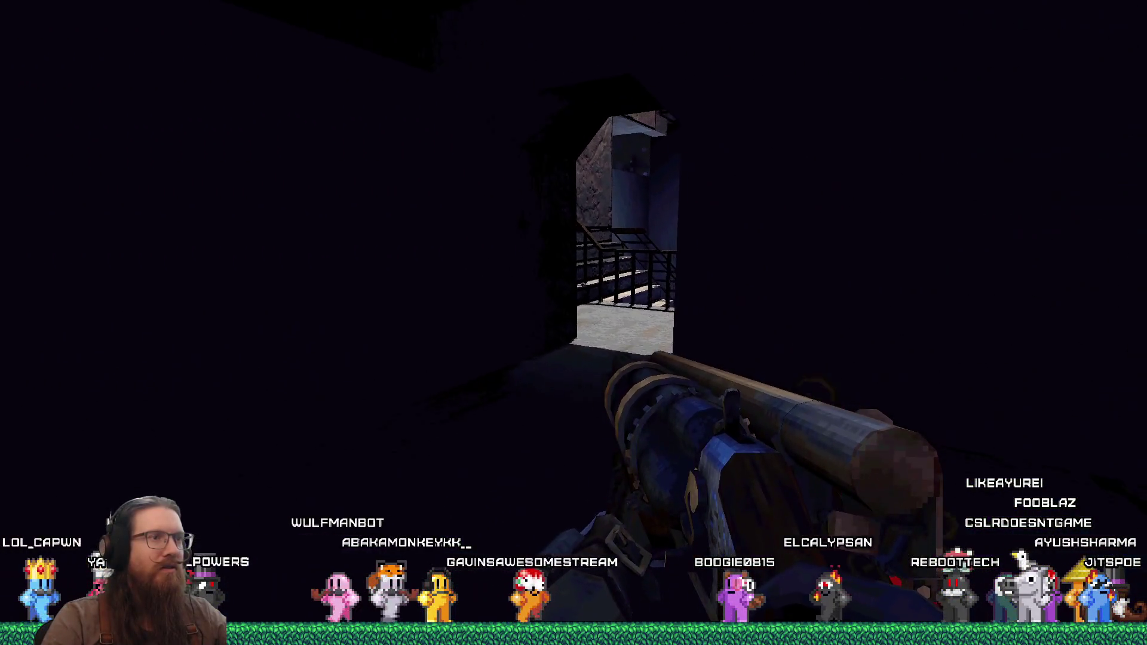
pyautogui.press('w')
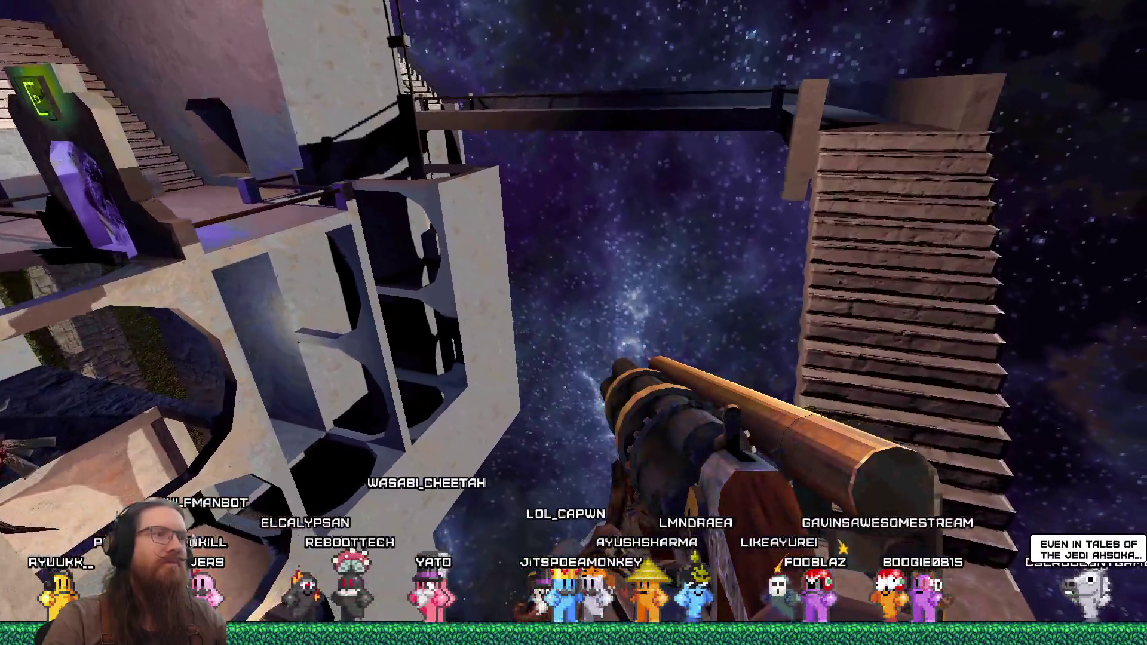
# Walk toward the stone stairs past the pillar
pyautogui.press('w')
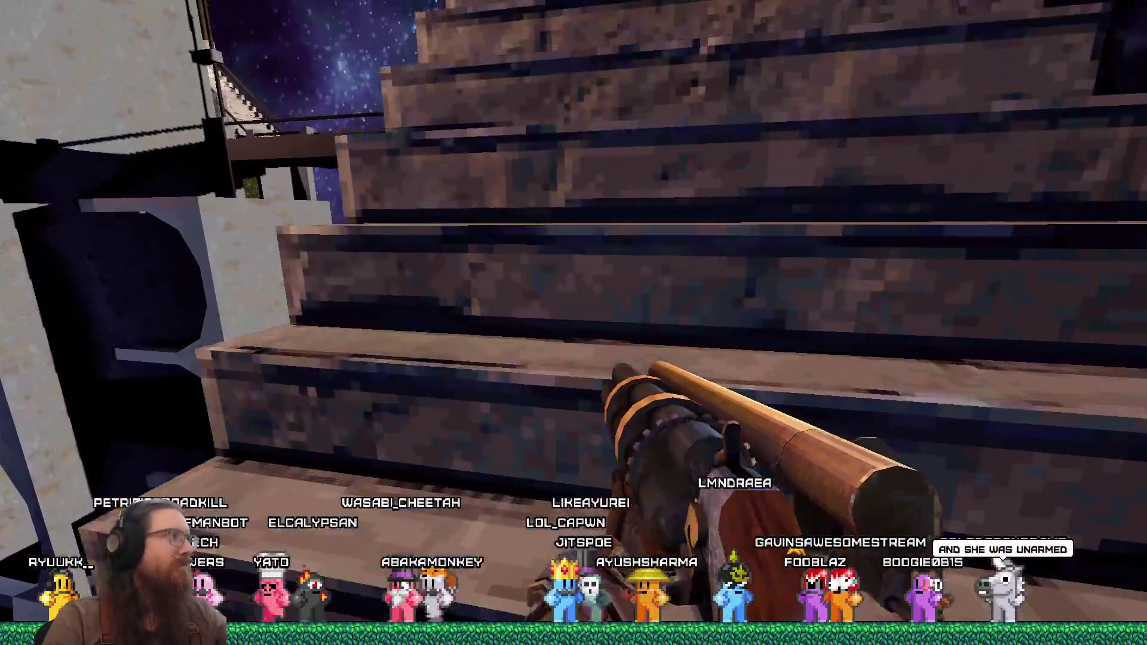
pyautogui.press('w')
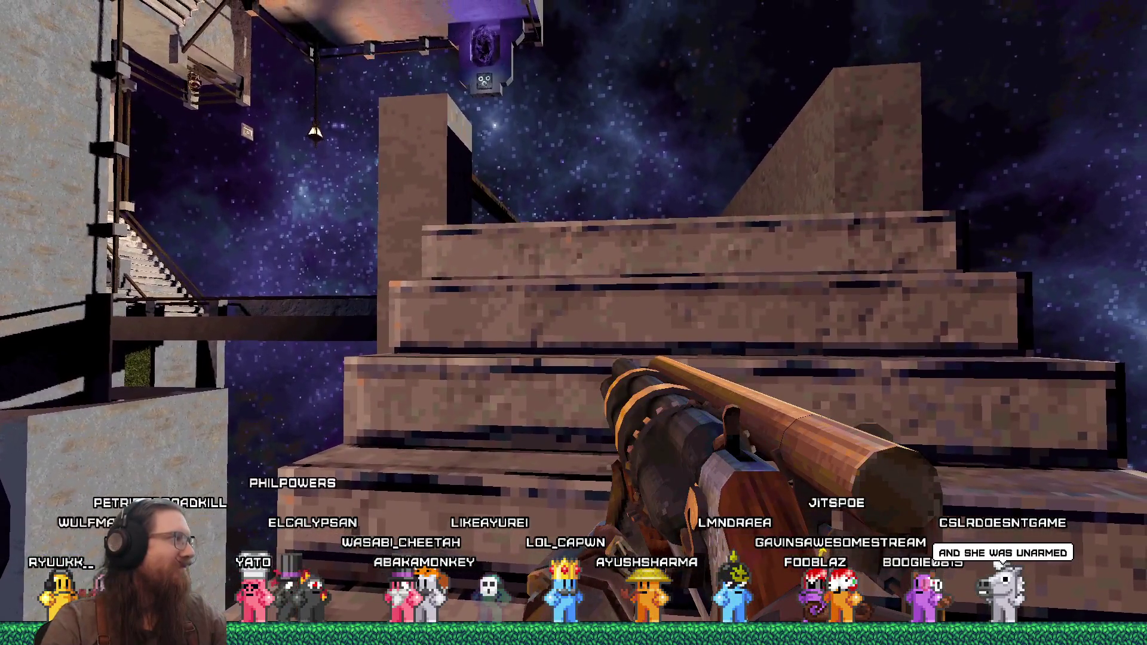
pyautogui.press('w')
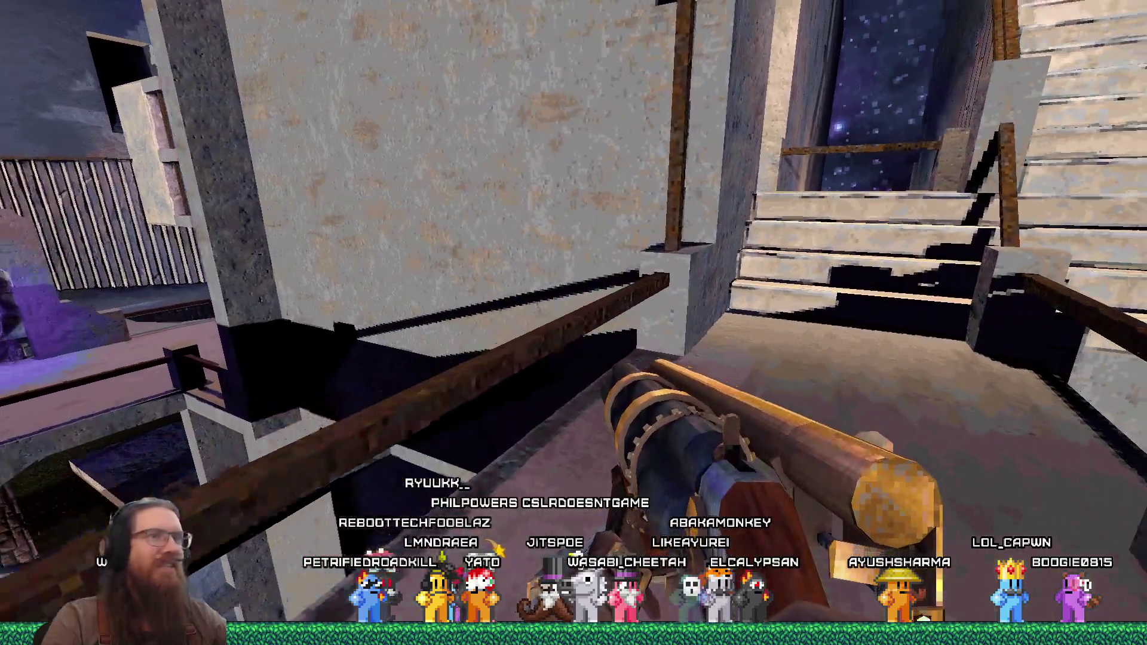
pyautogui.press('w')
pyautogui.press('w')
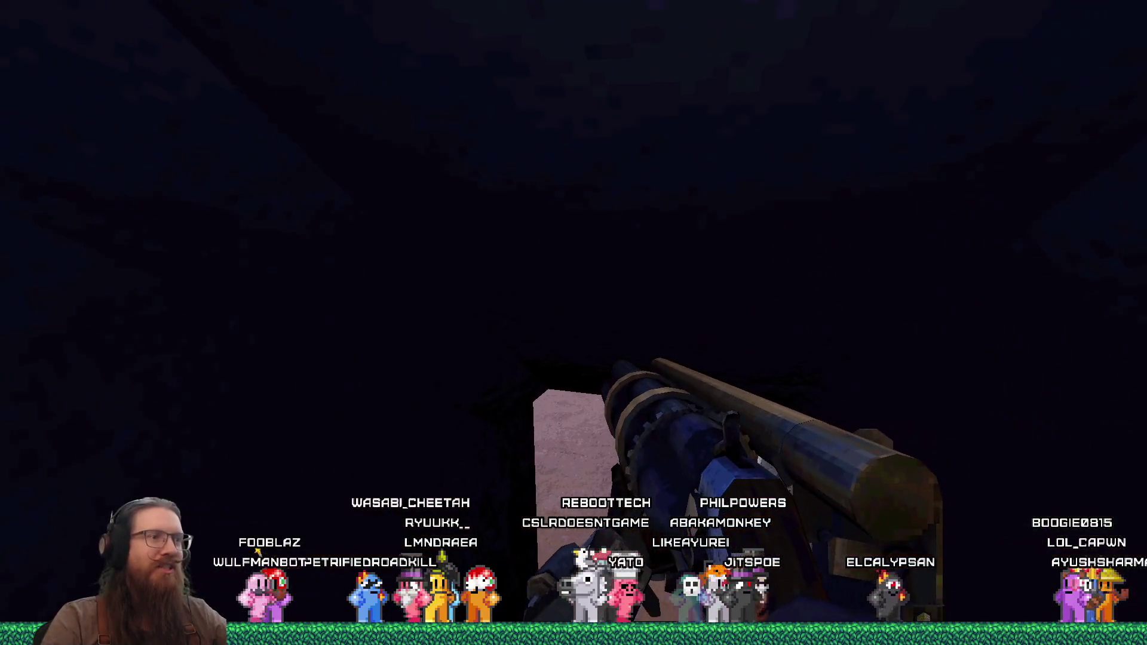
# Walk through the teleporter archway into the courtyard toward the signed archways
pyautogui.press('w')
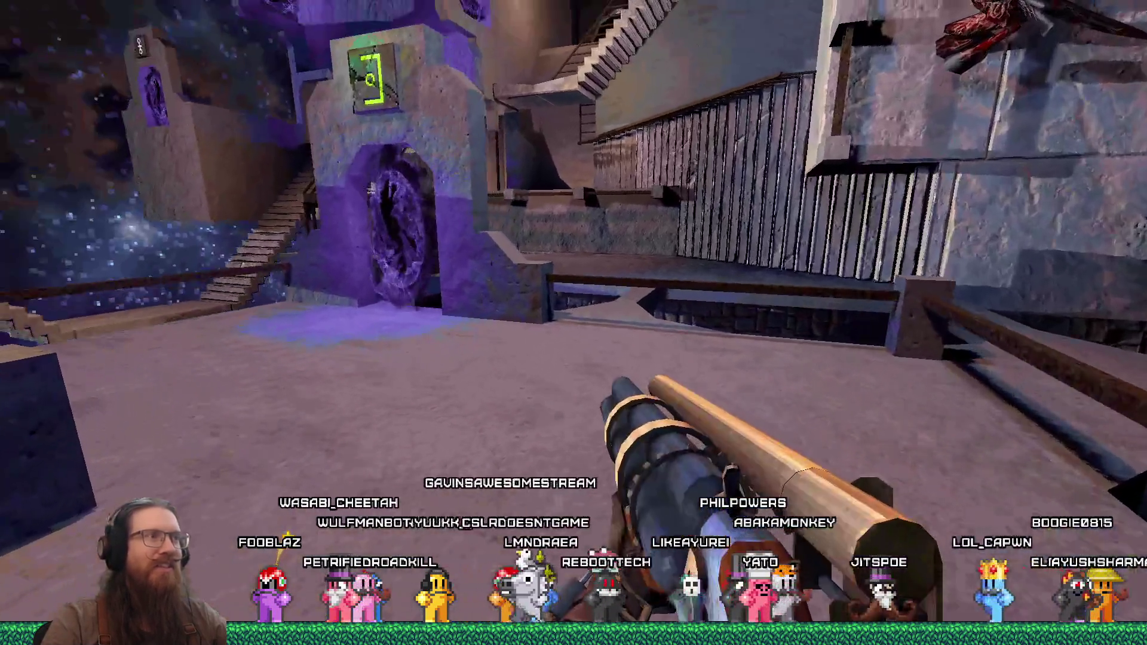
pyautogui.press('w')
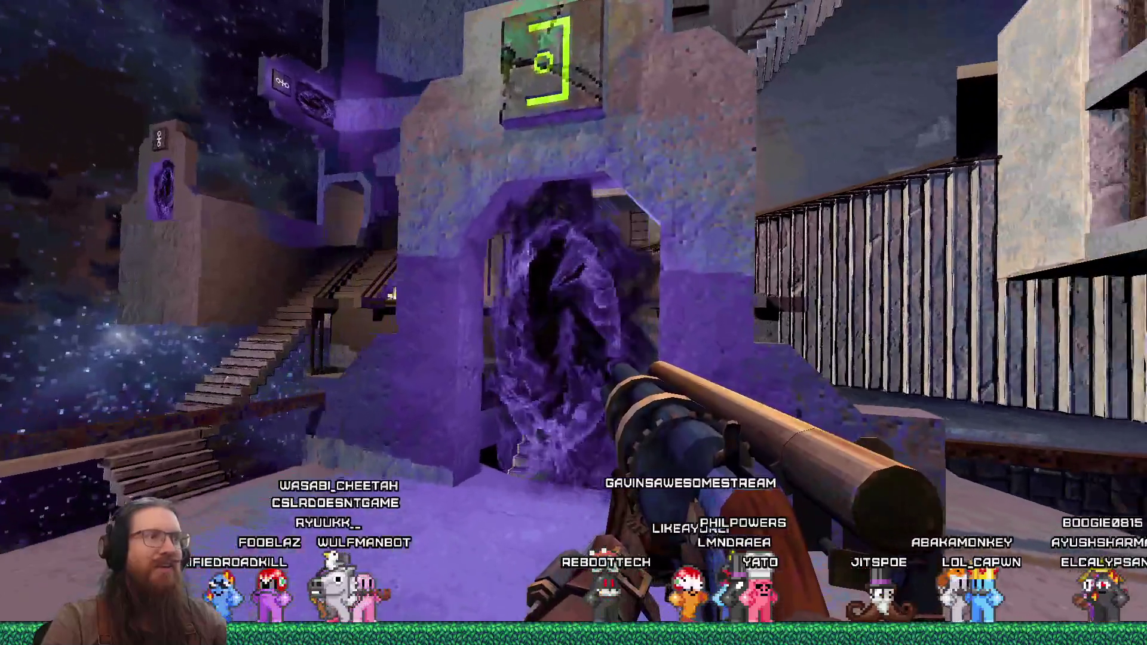
pyautogui.press('w')
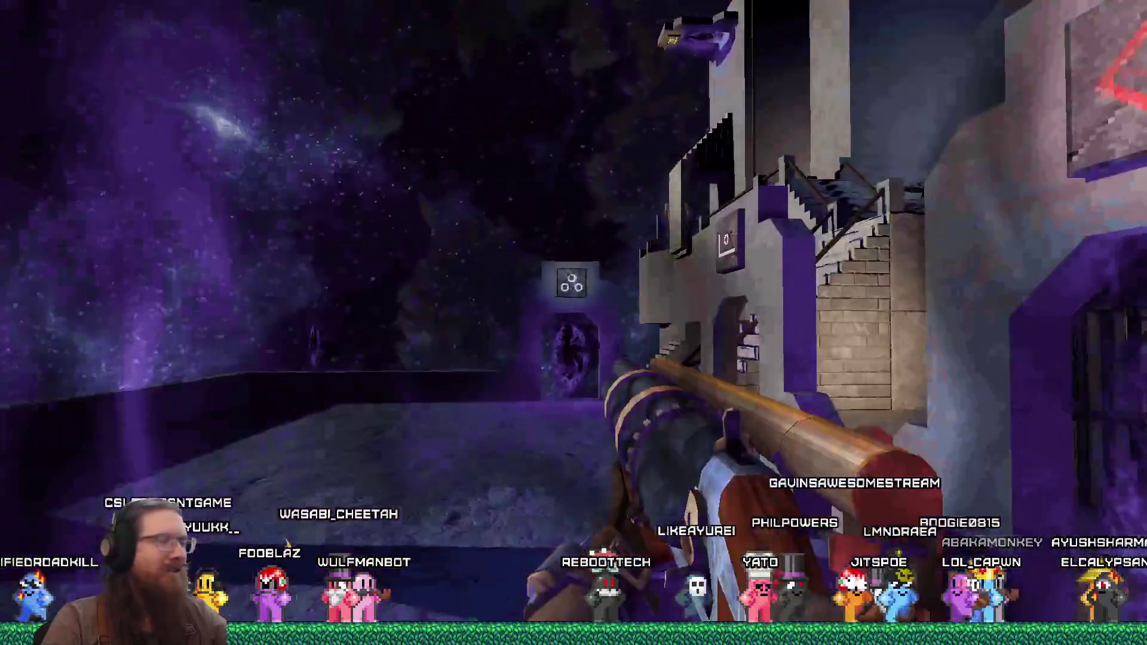
pyautogui.press('w')
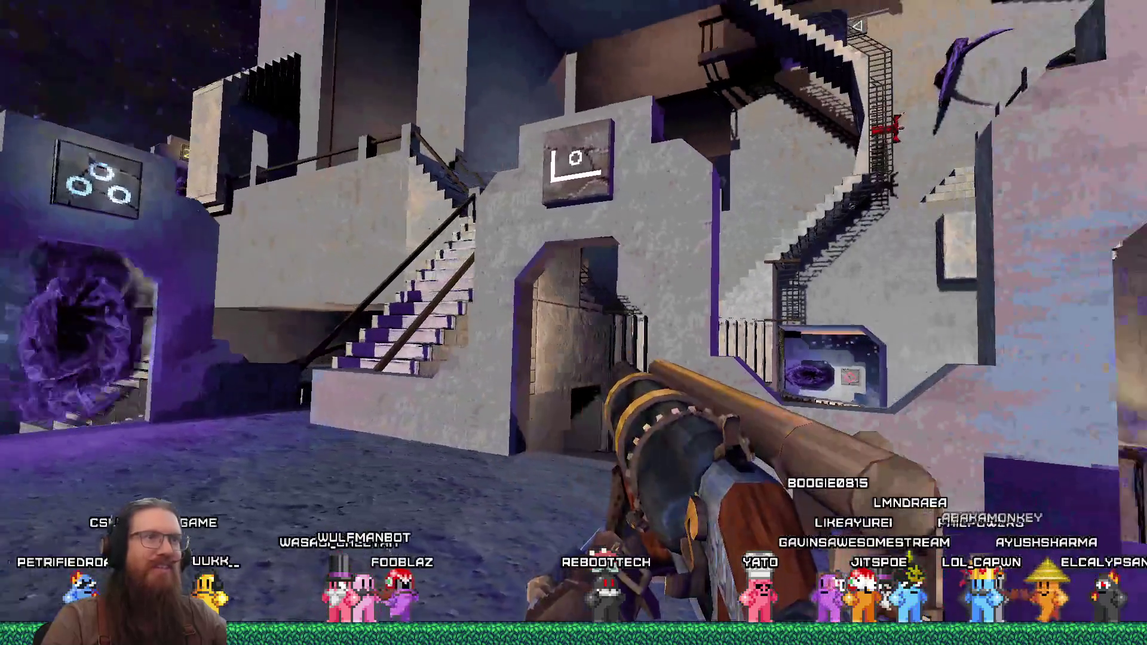
pyautogui.press('w')
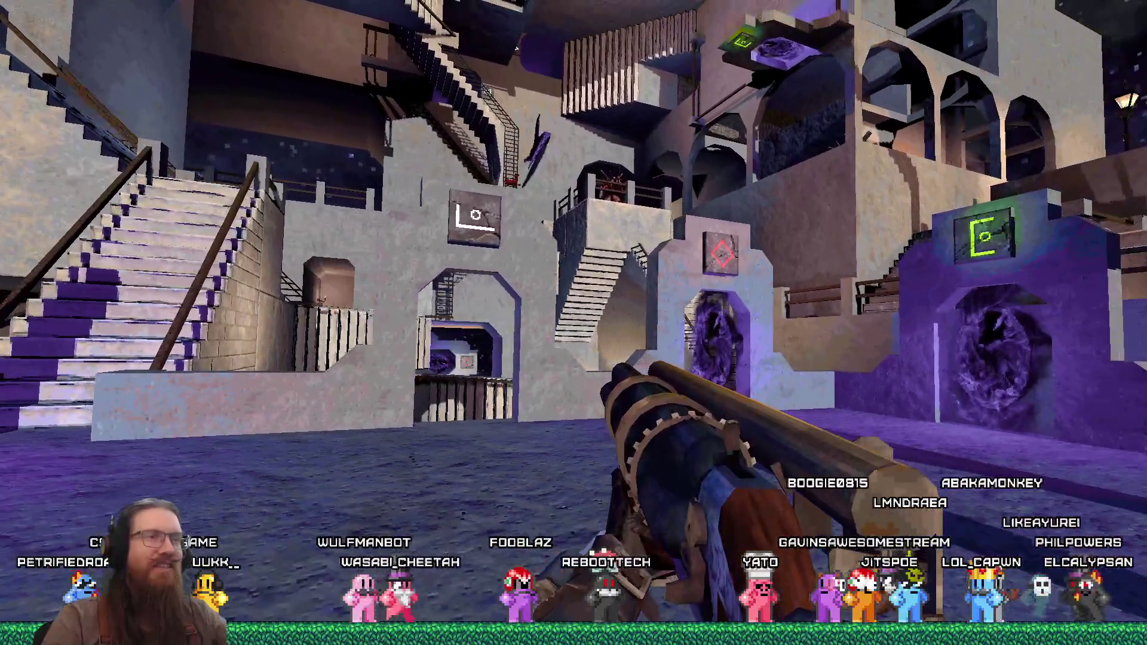
pyautogui.press('w')
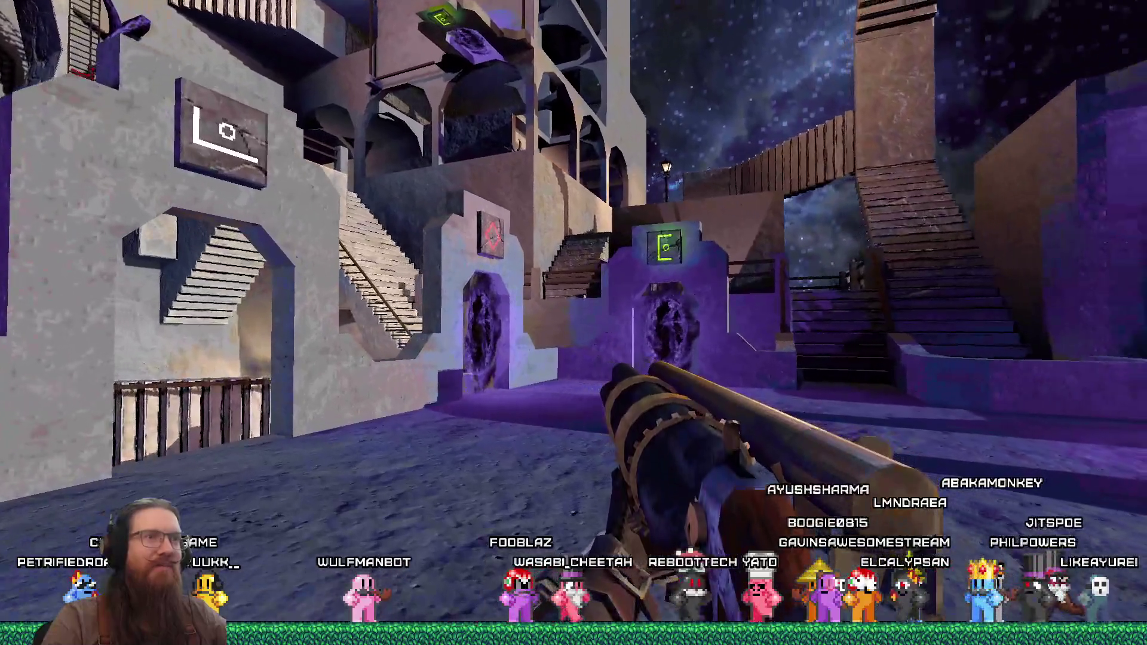
pyautogui.press('w')
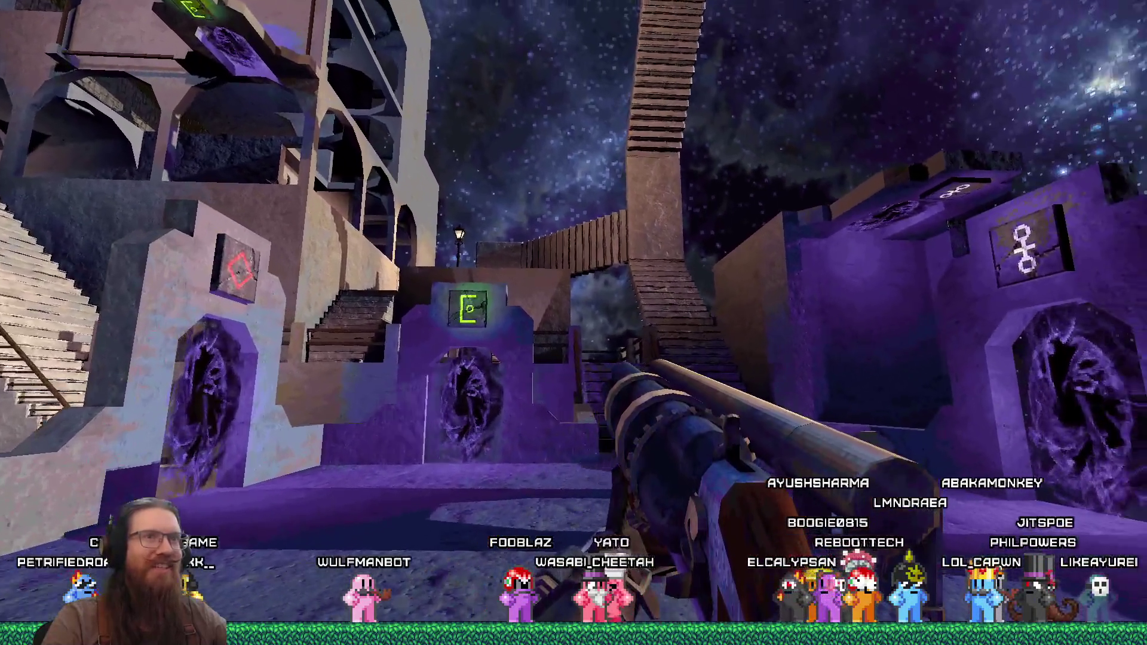
# Circle left past the circle-sign portal, then back away from the stairs and portals
pyautogui.press('s')
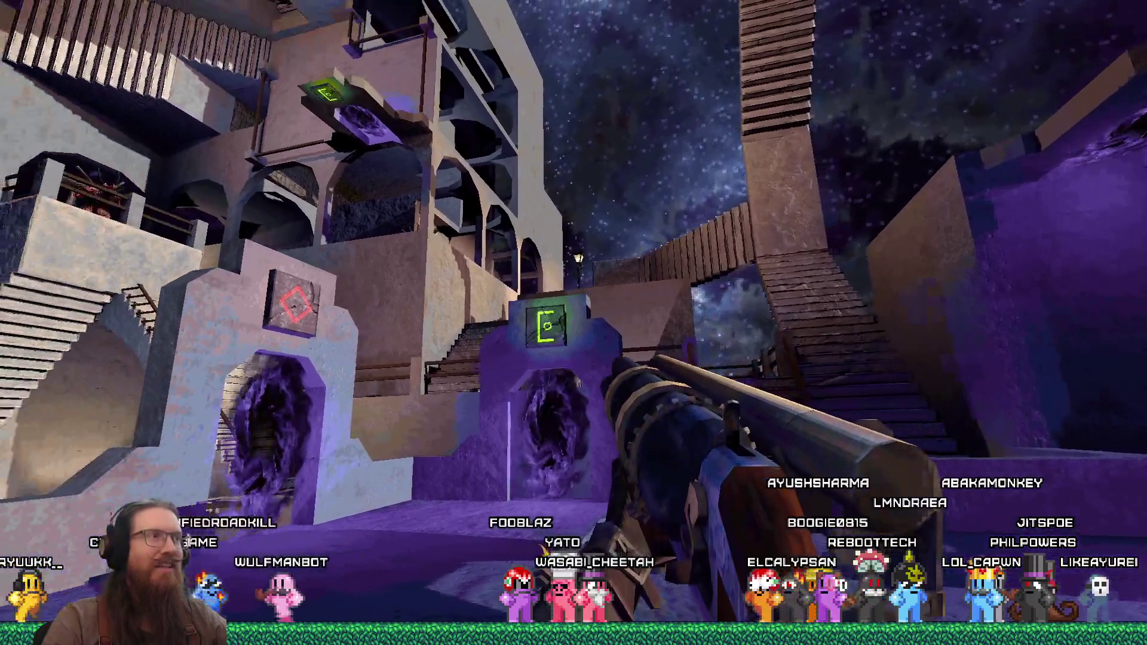
pyautogui.press('a')
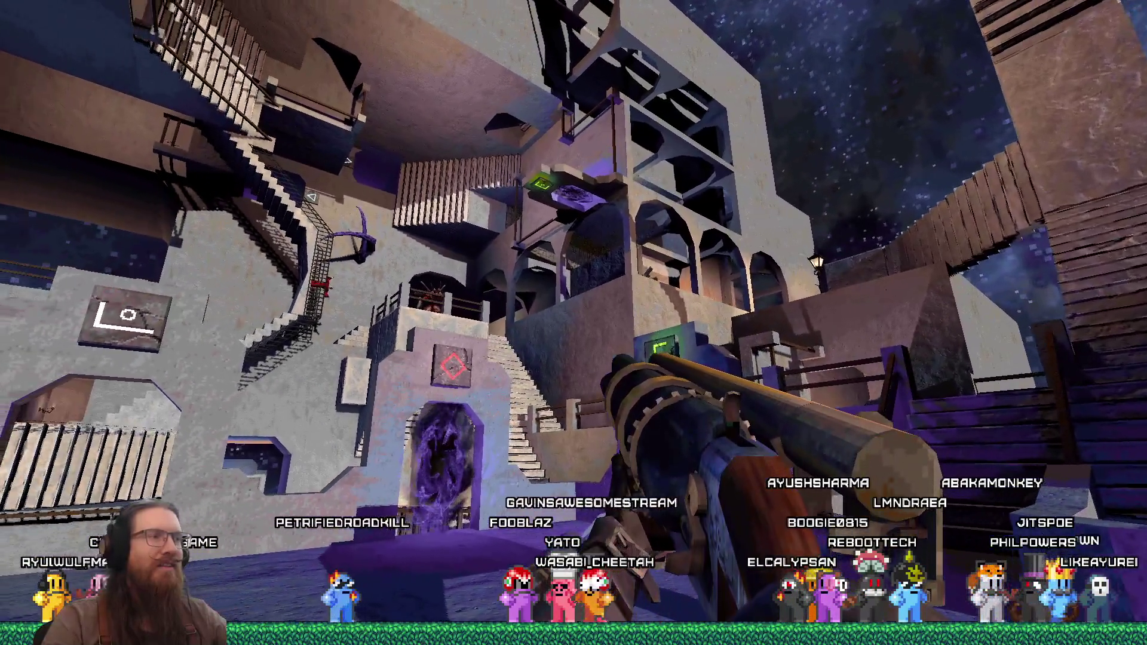
pyautogui.press('a')
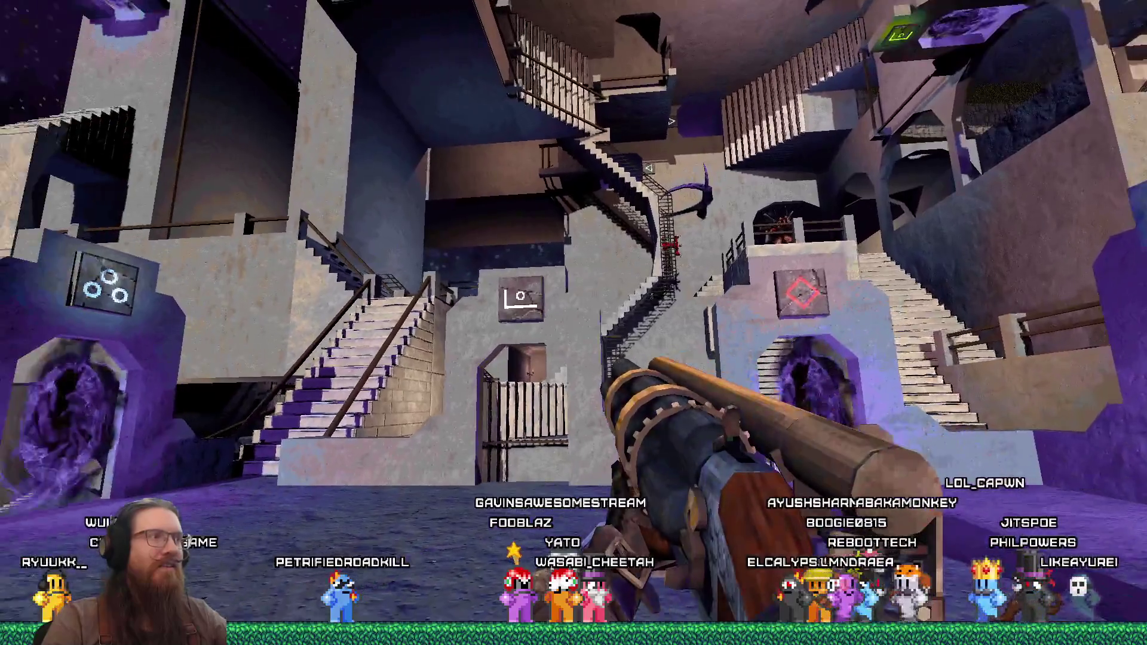
pyautogui.press('w')
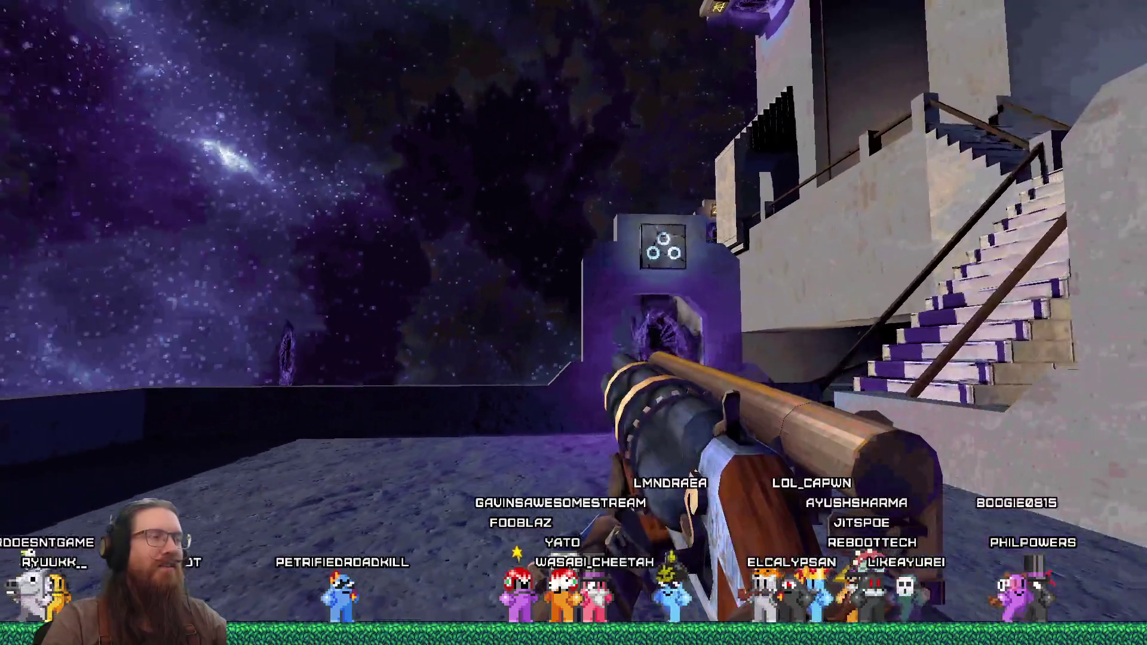
pyautogui.press('a')
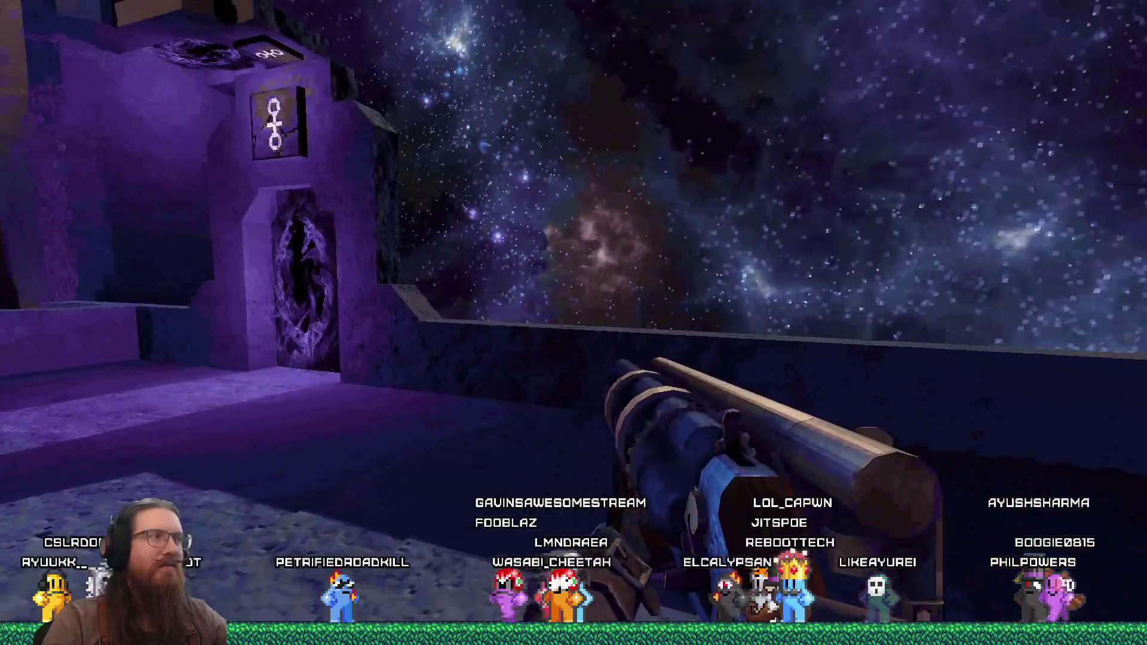
pyautogui.press('a')
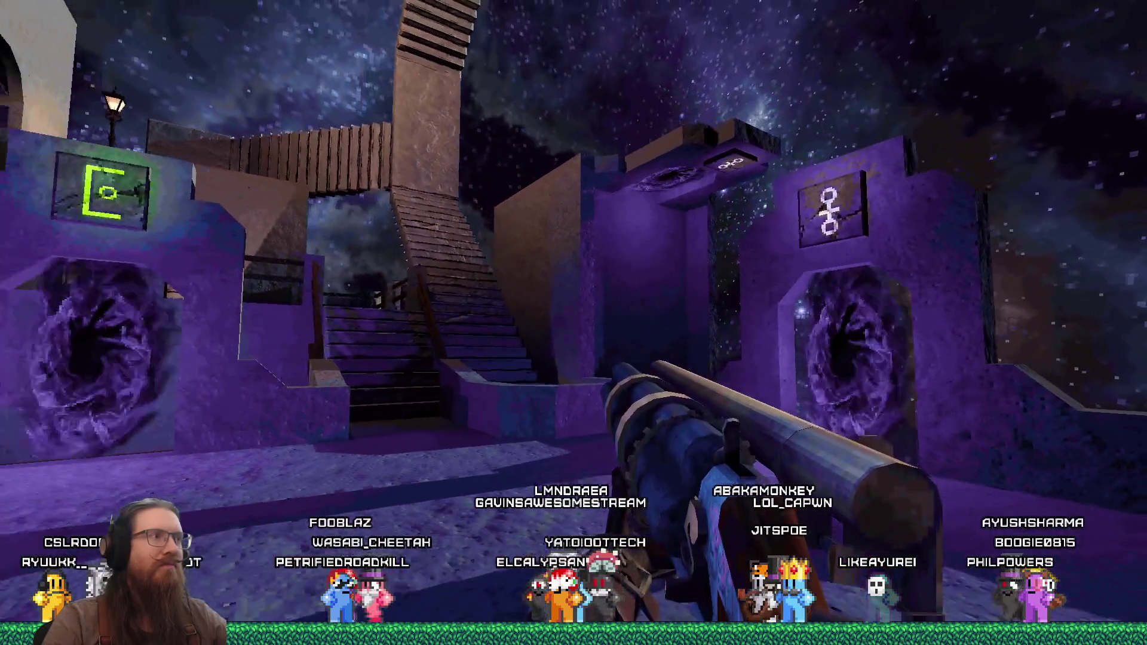
pyautogui.press('s')
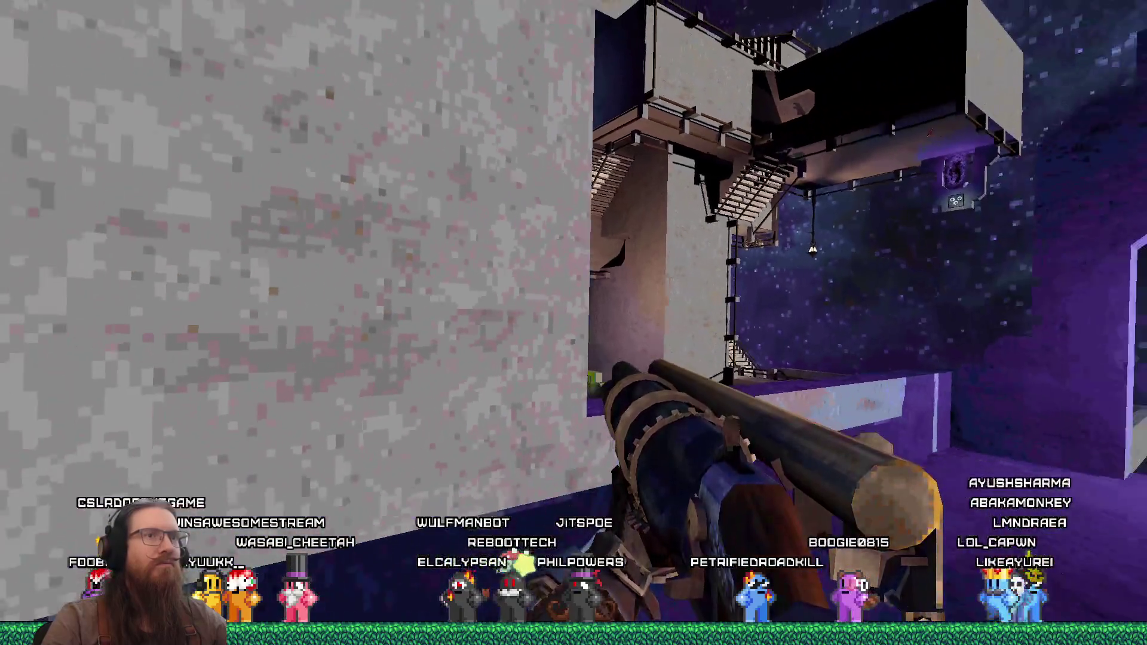
# Walk through the torch-lit stone room and along the ledge past the stairs and purple wall
pyautogui.press('w')
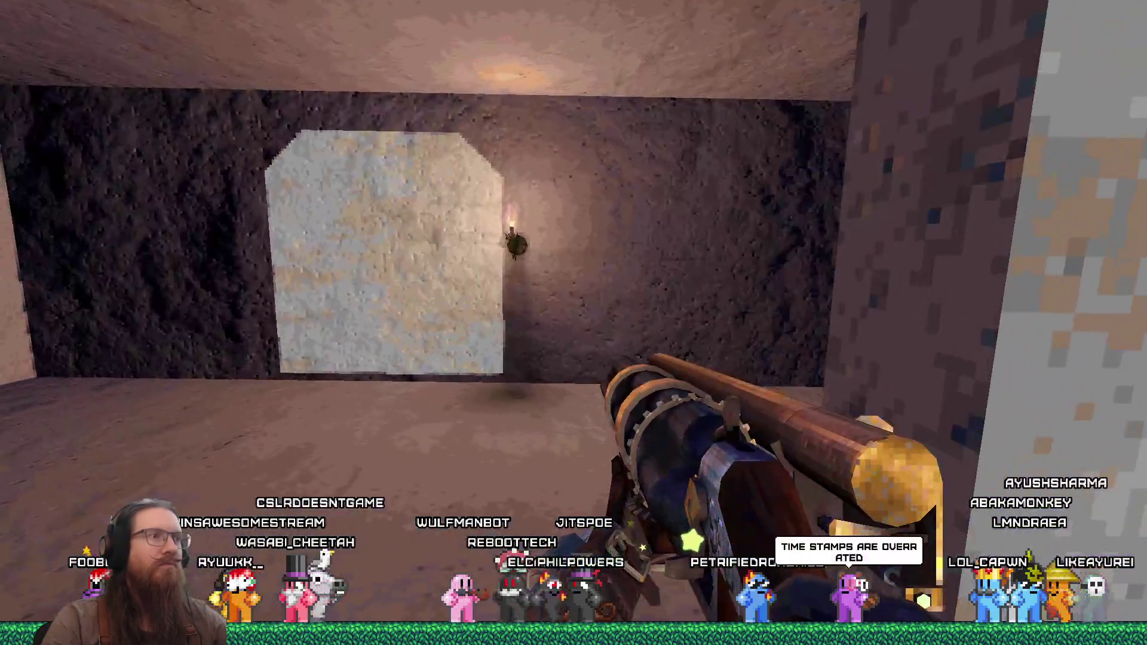
pyautogui.press('w')
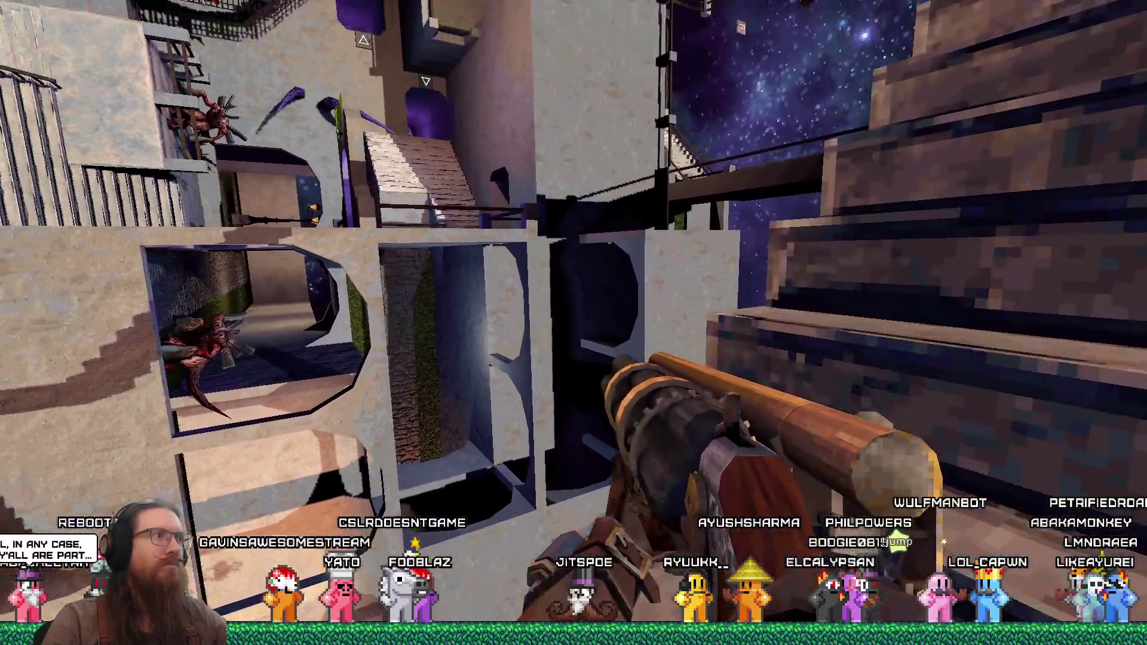
pyautogui.press('w')
pyautogui.press('w')
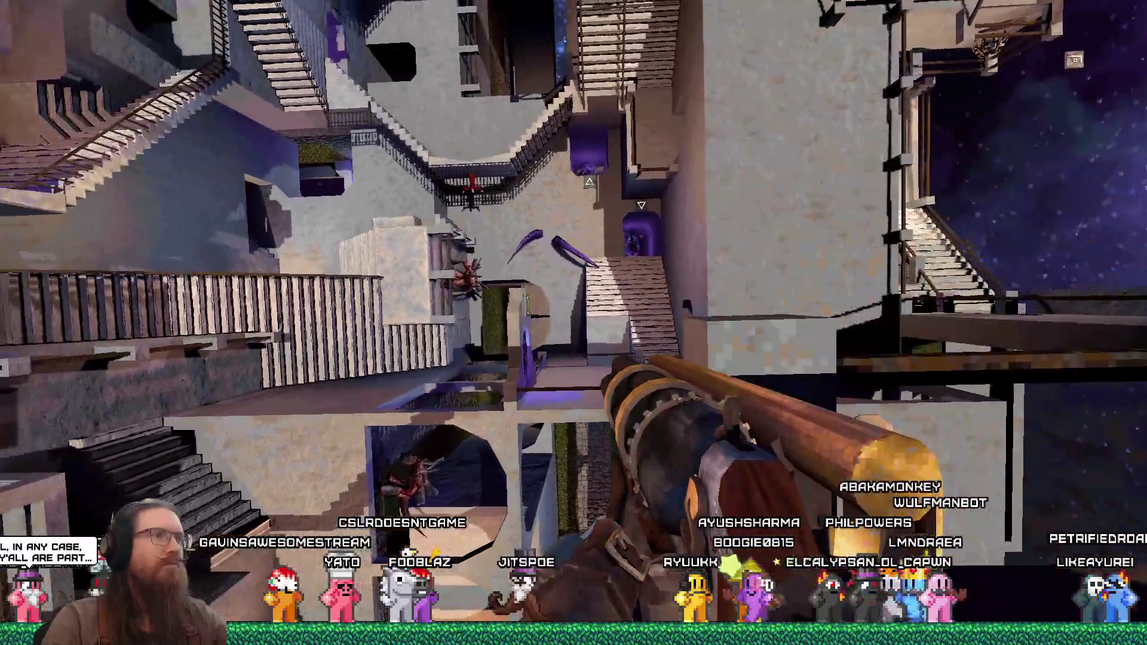
pyautogui.press('w')
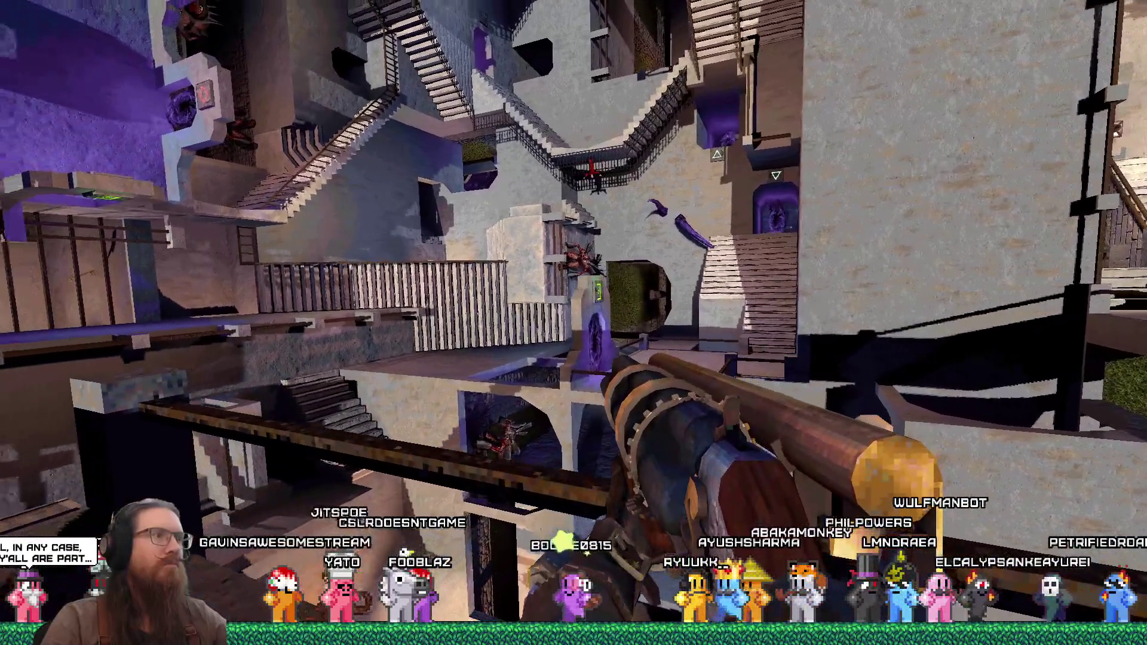
pyautogui.press('w')
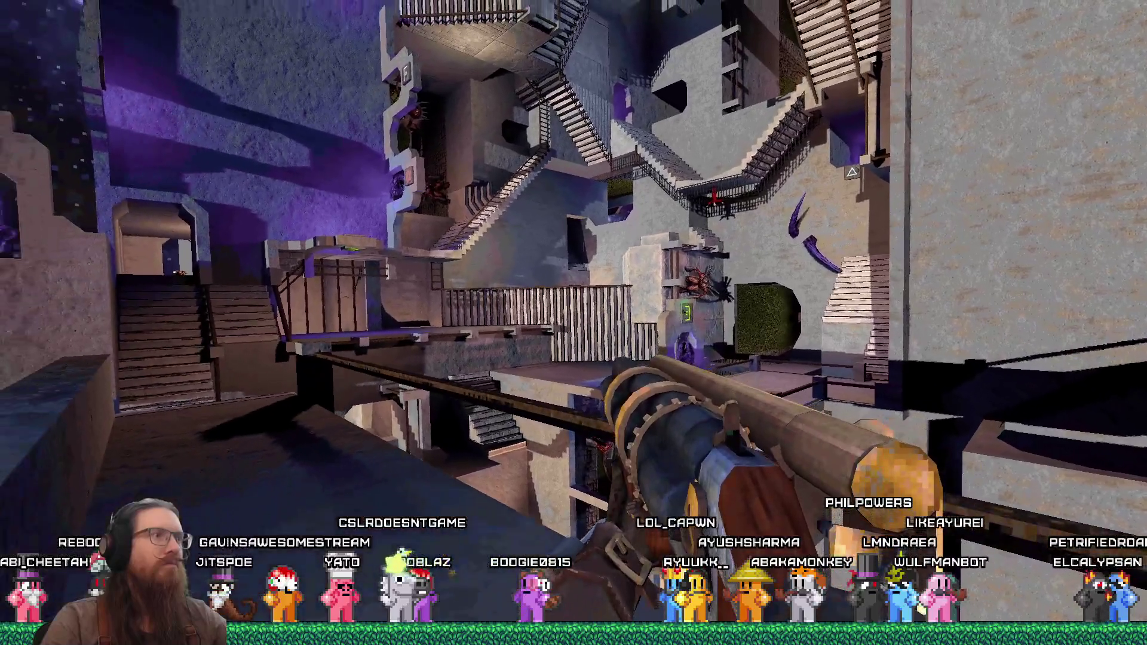
pyautogui.press('w')
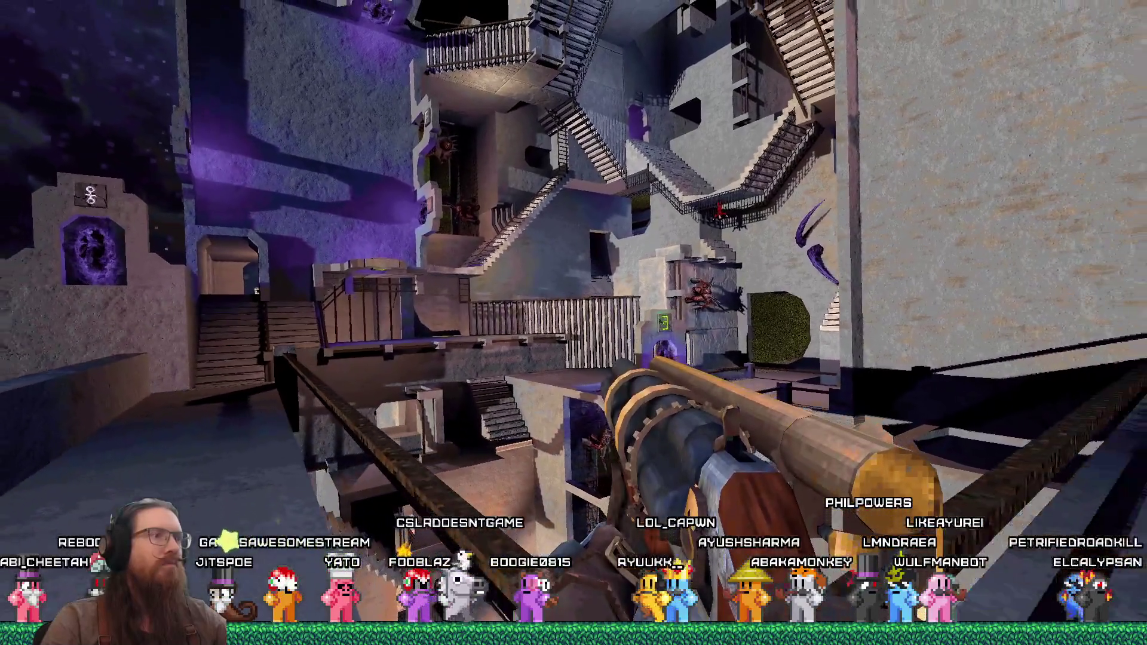
pyautogui.press('w')
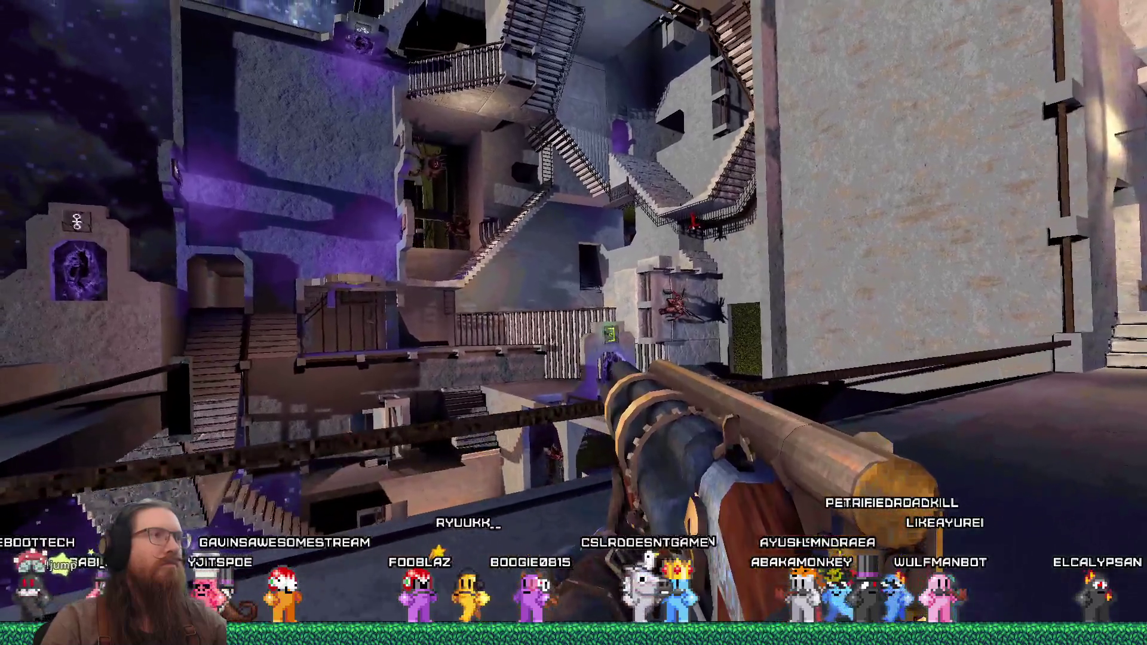
# Reposition on the ledge to frame the pillar and stairs, then switch away from the game
pyautogui.press('a')
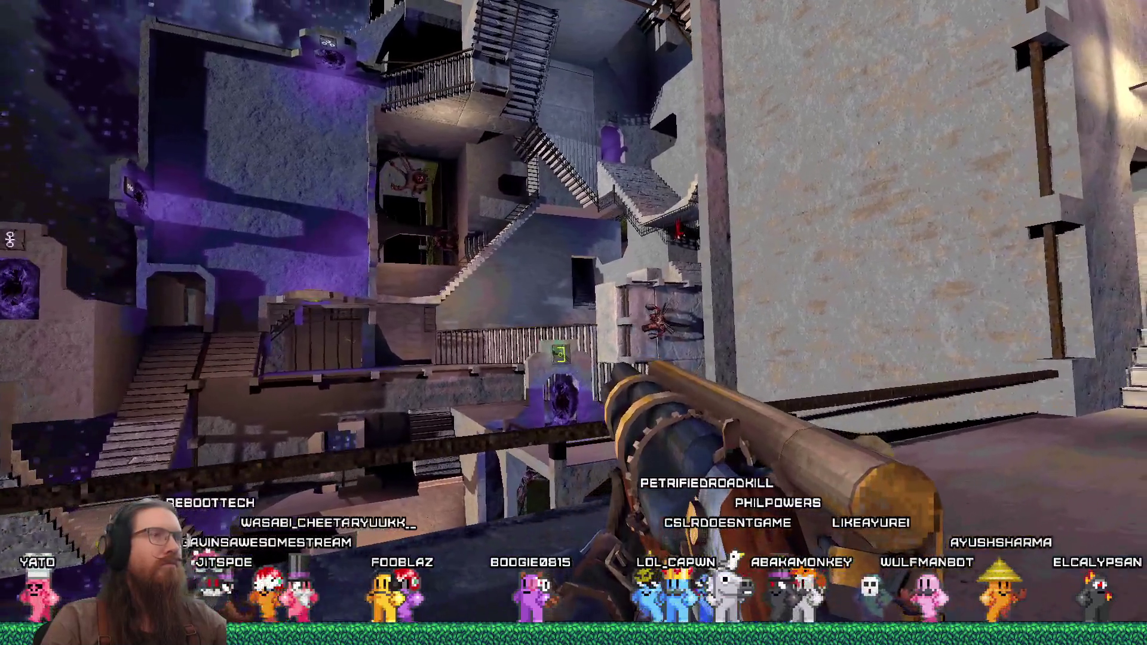
pyautogui.press('d')
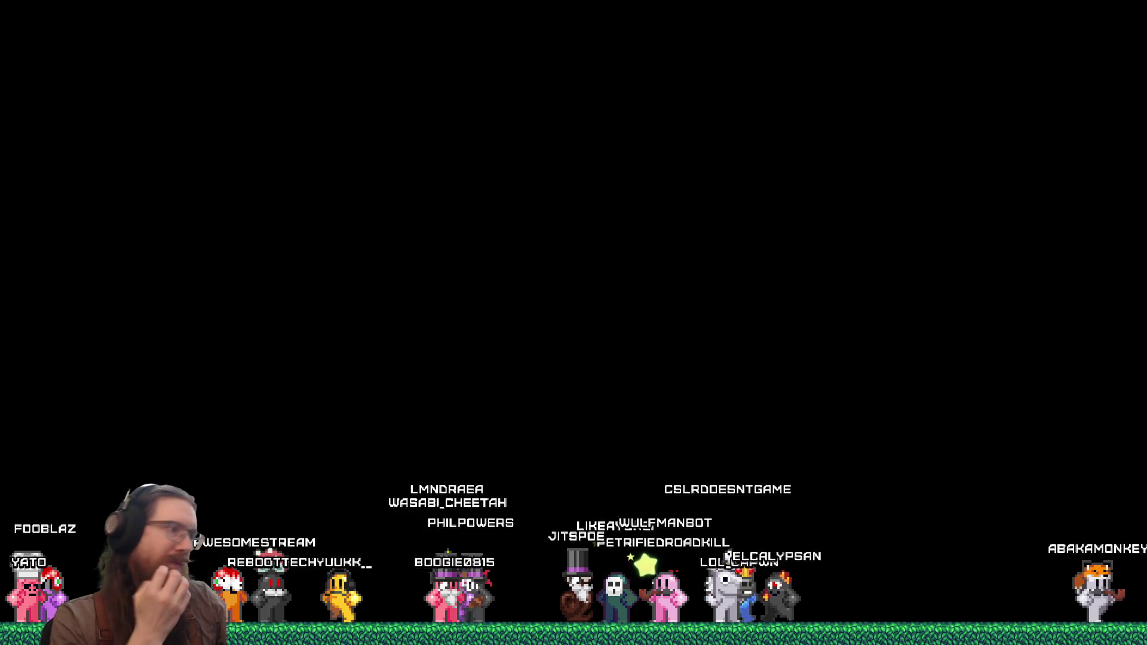
pyautogui.hotkey('alt', 'Tab')
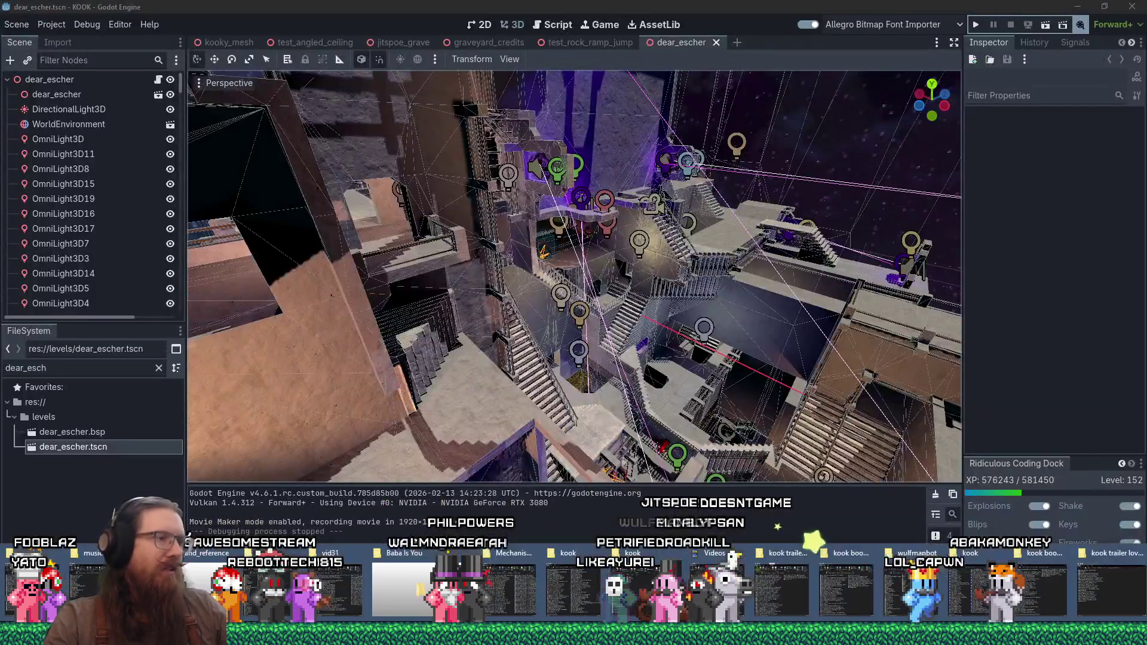
# Select the new godot_out.avi recording in the Videos folder
pyautogui.click(1110, 573)
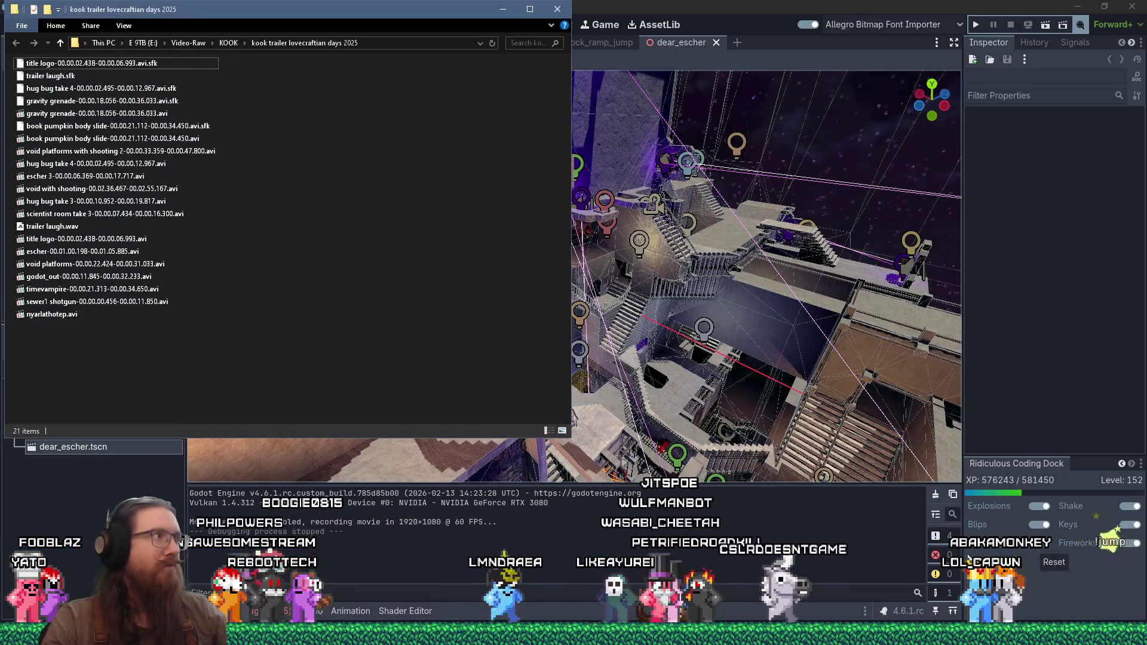
pyautogui.hotkey('alt', 'Tab')
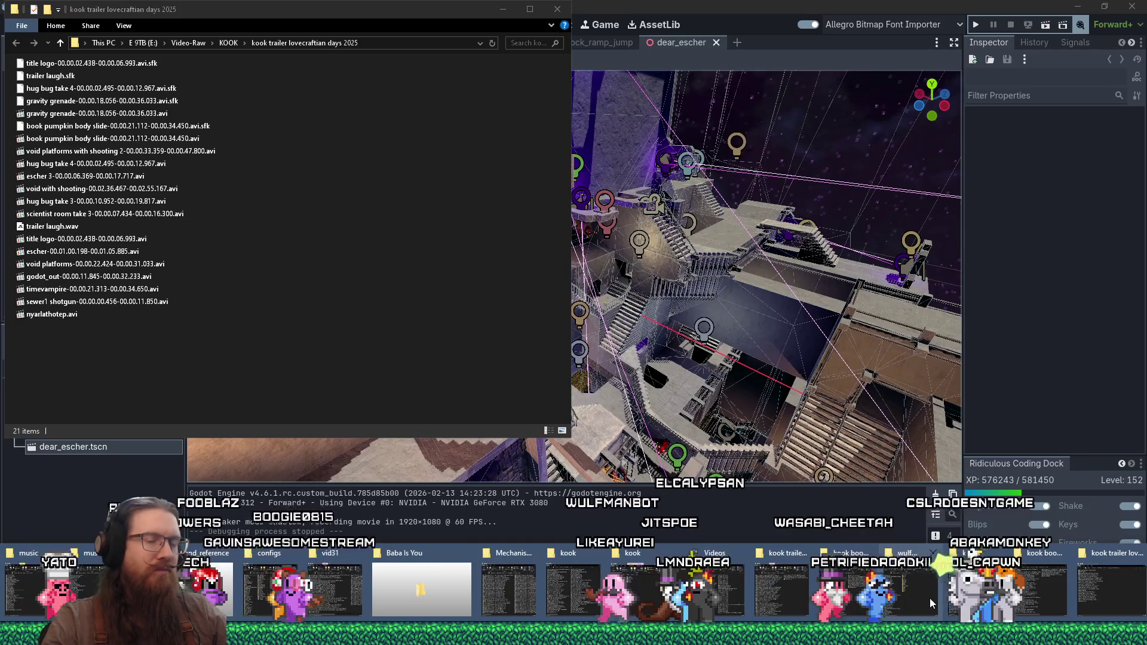
pyautogui.click(870, 584)
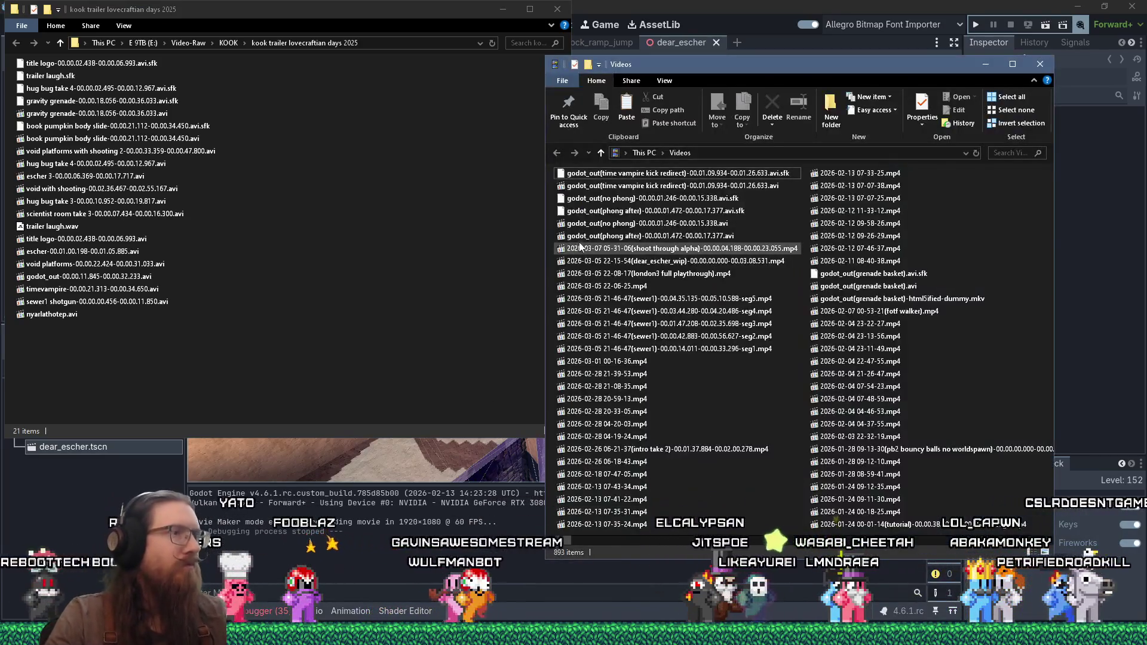
pyautogui.click(598, 176)
# Rename the recording to godot_out(dear_esher main).avi
pyautogui.press('F2')
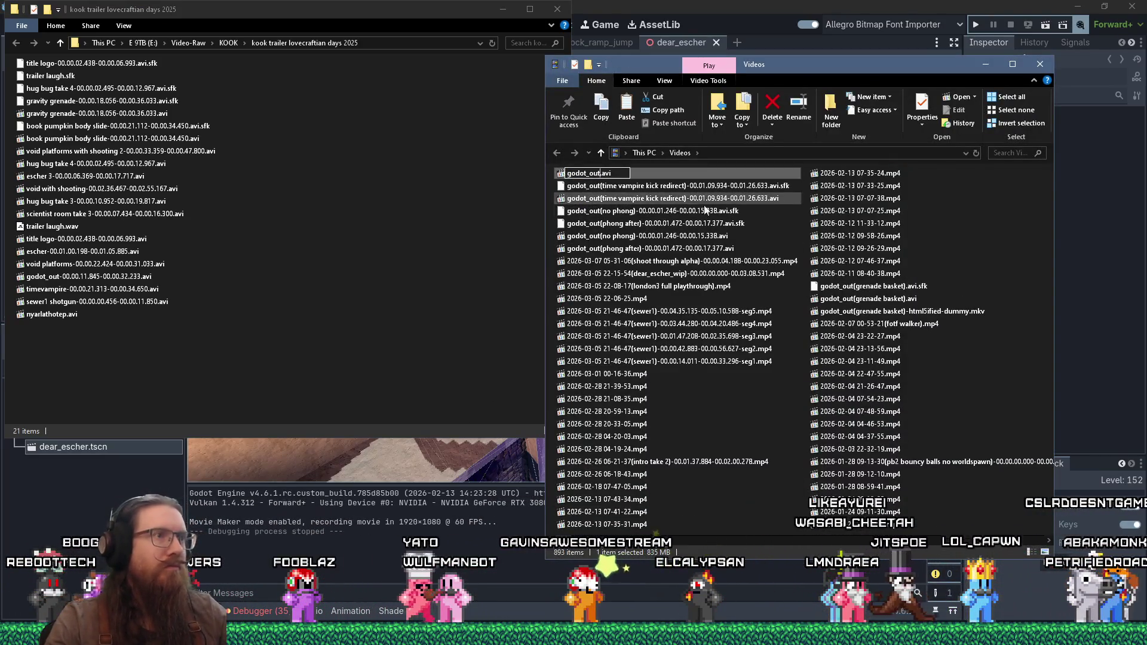
pyautogui.press('Right')
pyautogui.write('(dear_esrc')
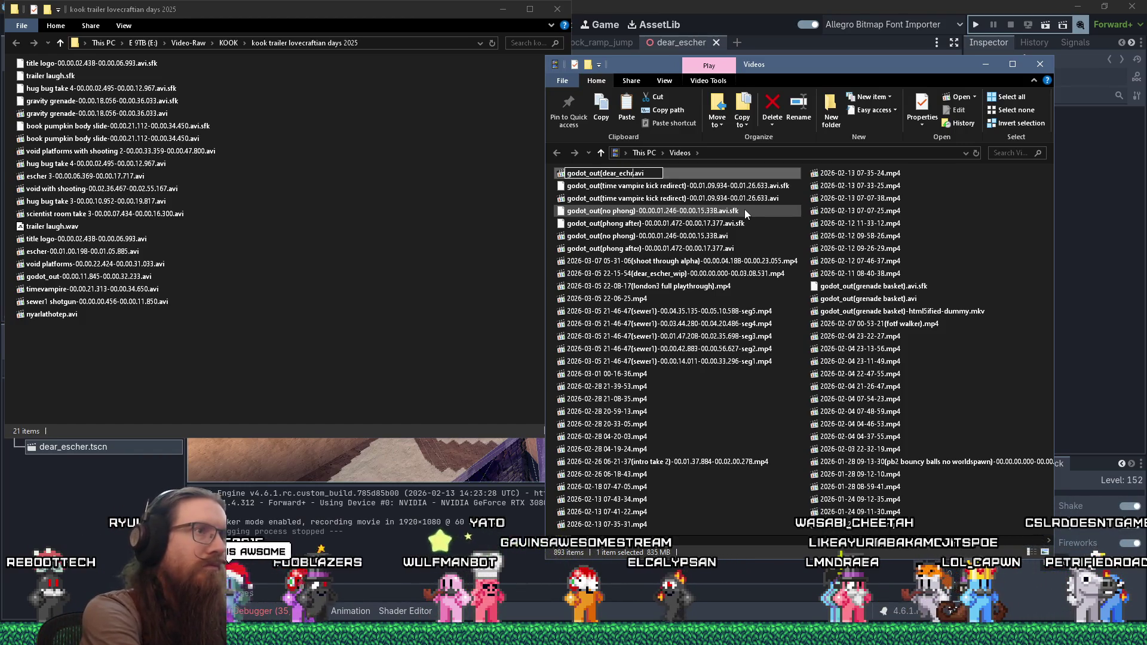
pyautogui.press('BackSpace')
pyautogui.write('her main)')
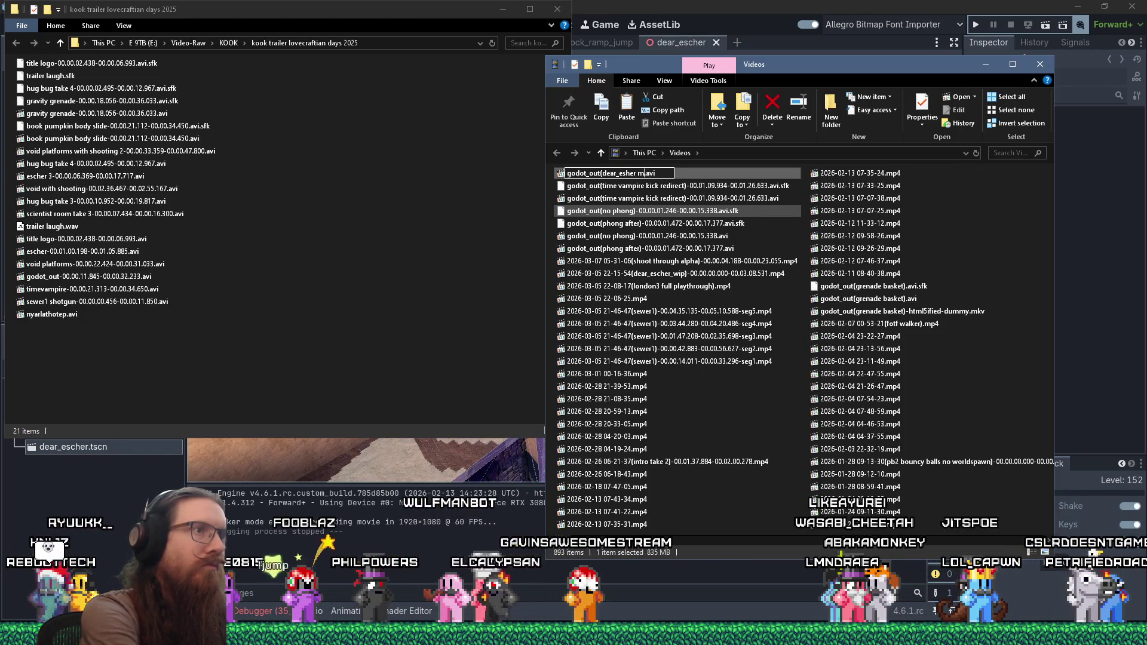
pyautogui.press('Return')
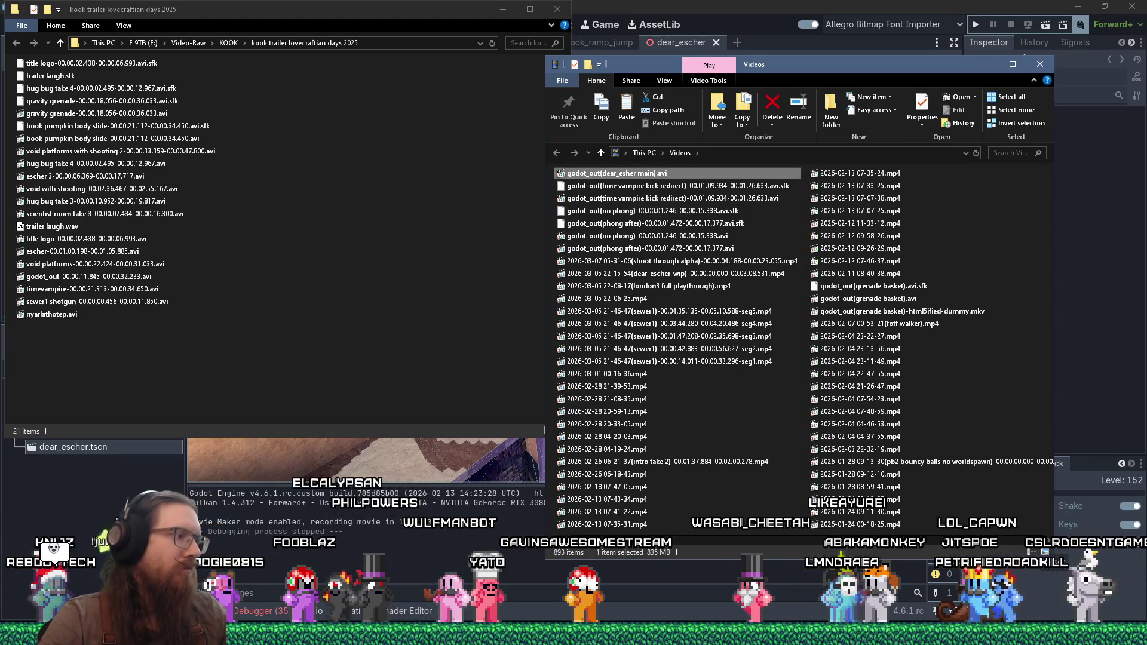
pyautogui.click(1038, 215)
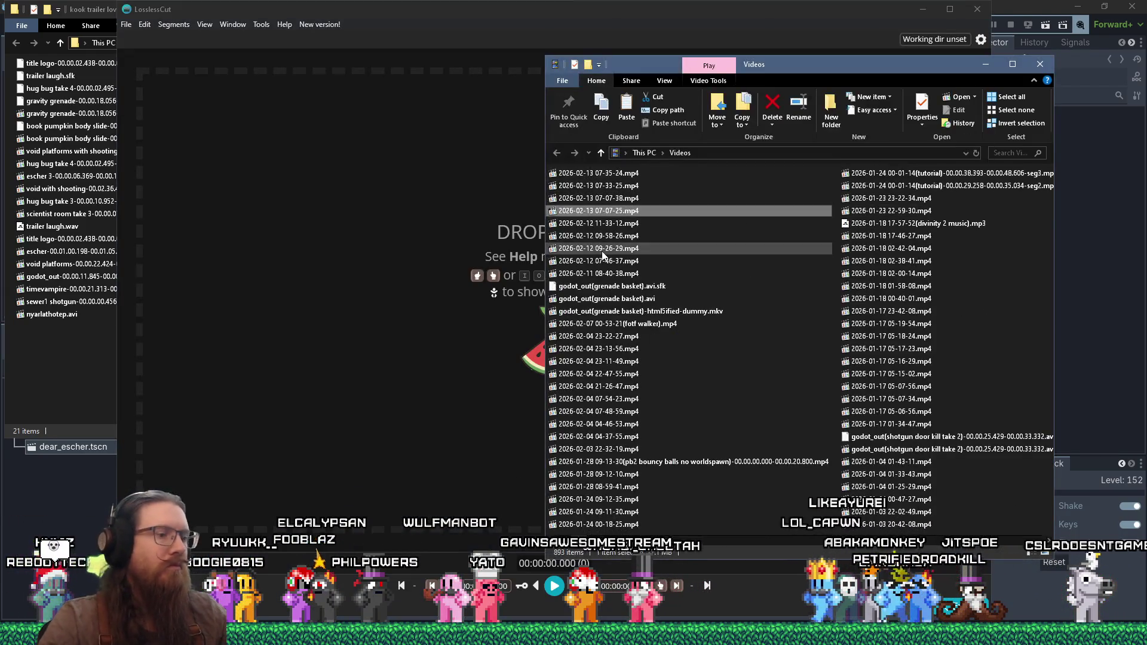
# Load godot_out(dear_esher main).avi into LosslessCut and preview scenes across the clip
pyautogui.scroll(3, 604, 254)
pyautogui.moveTo(616, 174)
pyautogui.mouseDown()
pyautogui.moveTo(622, 183)
pyautogui.moveTo(383, 214)
pyautogui.mouseUp()
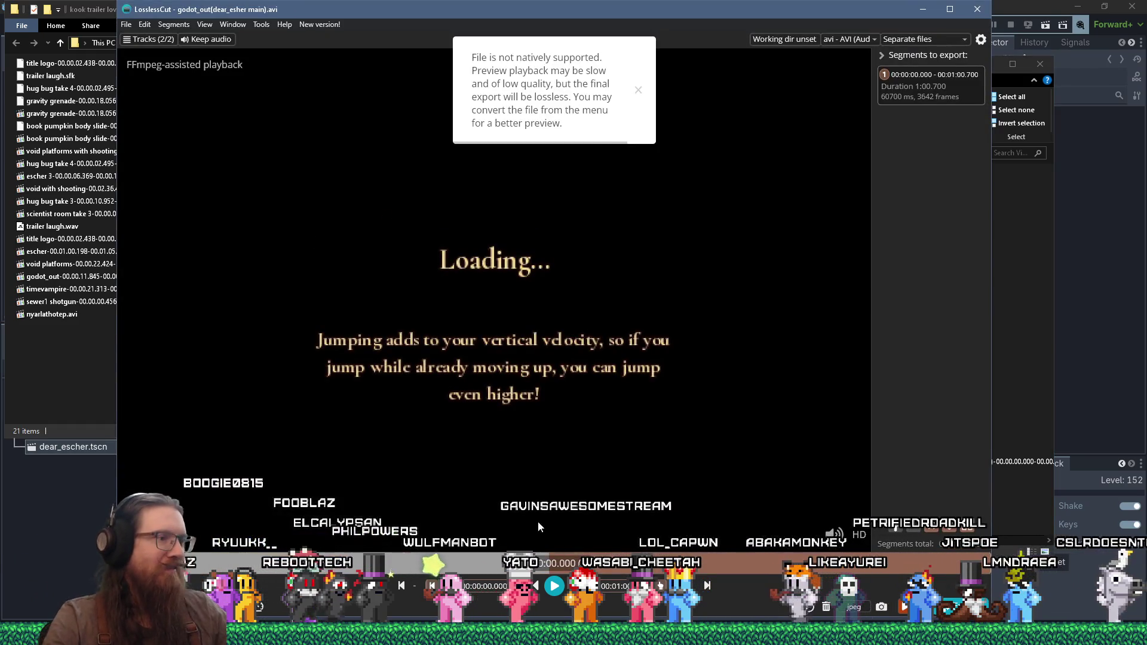
pyautogui.click(656, 571)
pyautogui.click(505, 571)
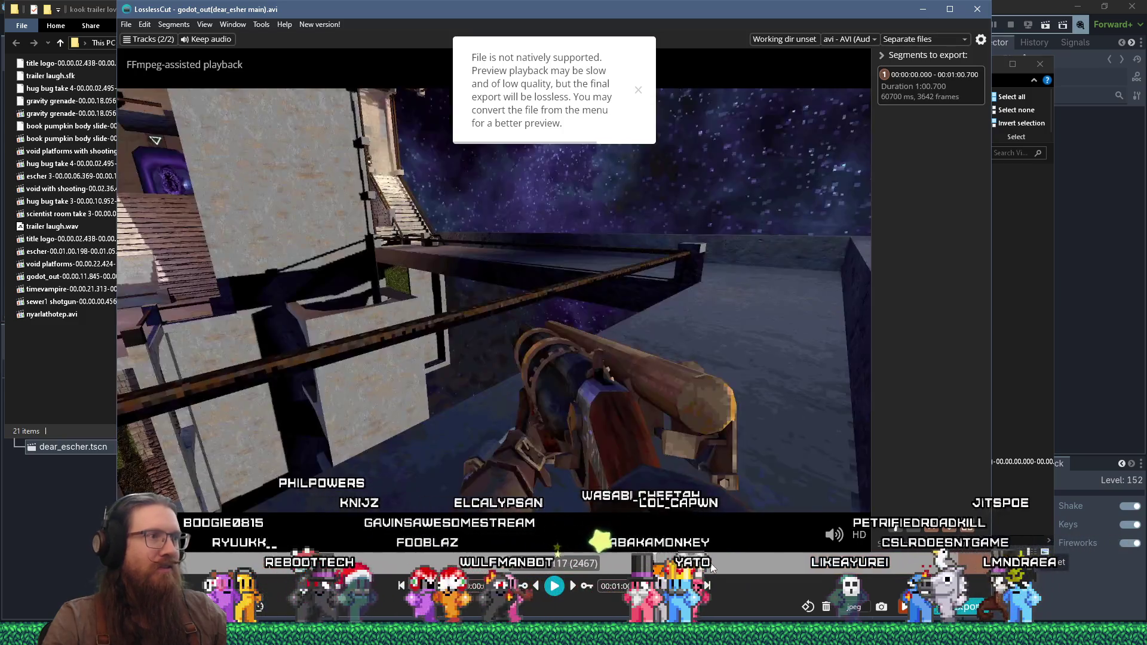
pyautogui.click(511, 561)
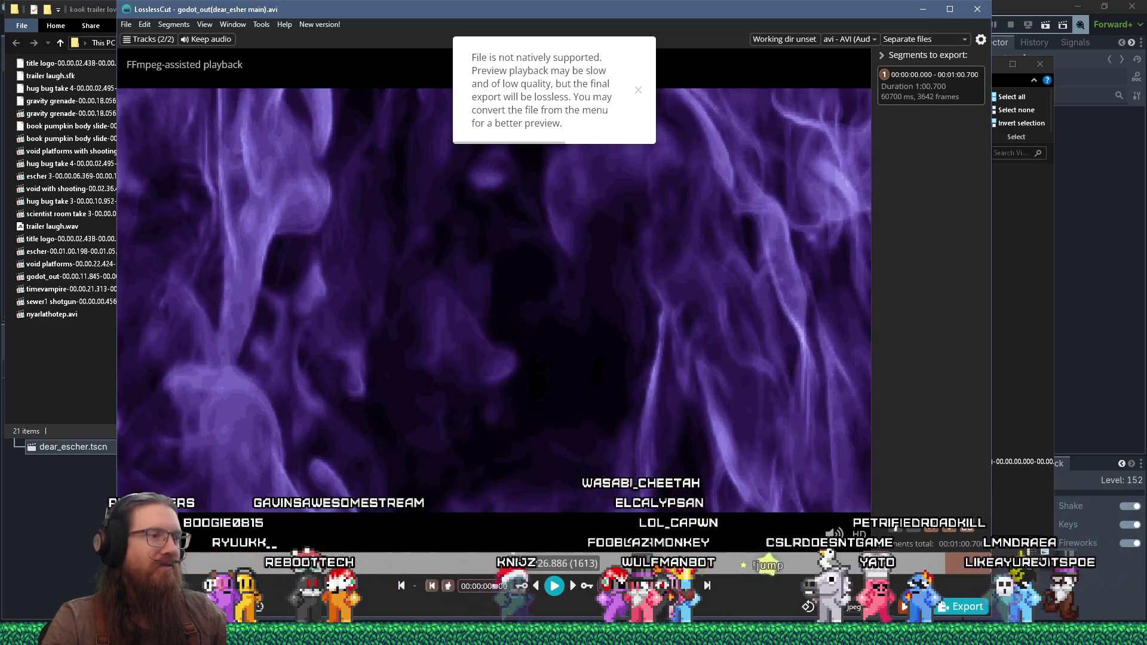
pyautogui.click(564, 557)
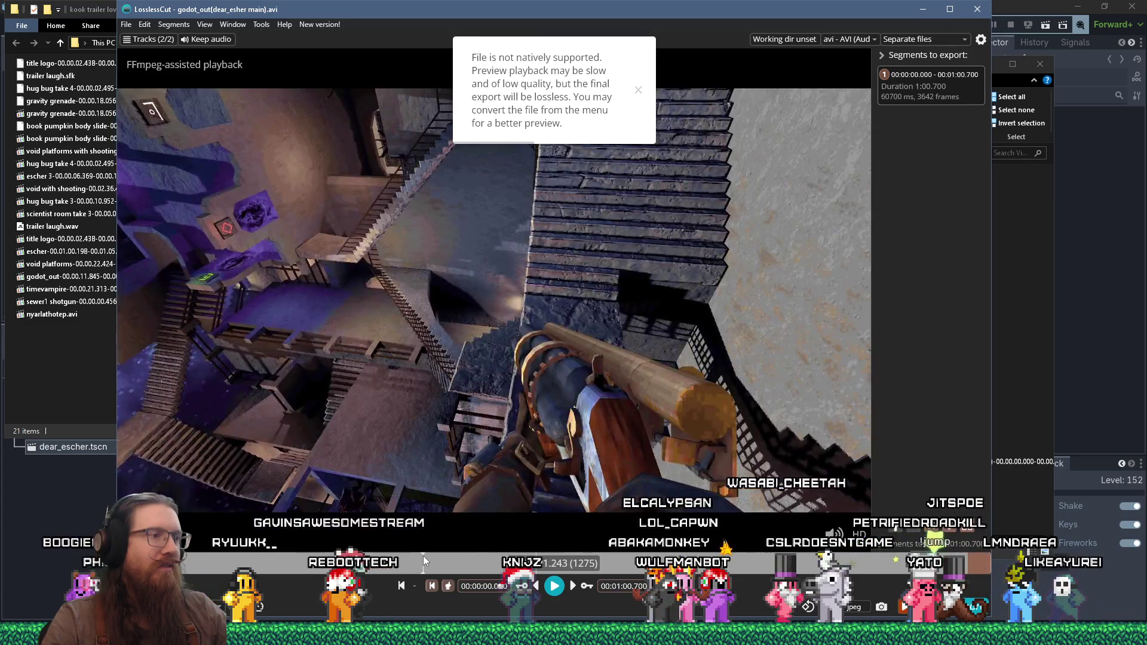
pyautogui.click(423, 555)
pyautogui.click(559, 560)
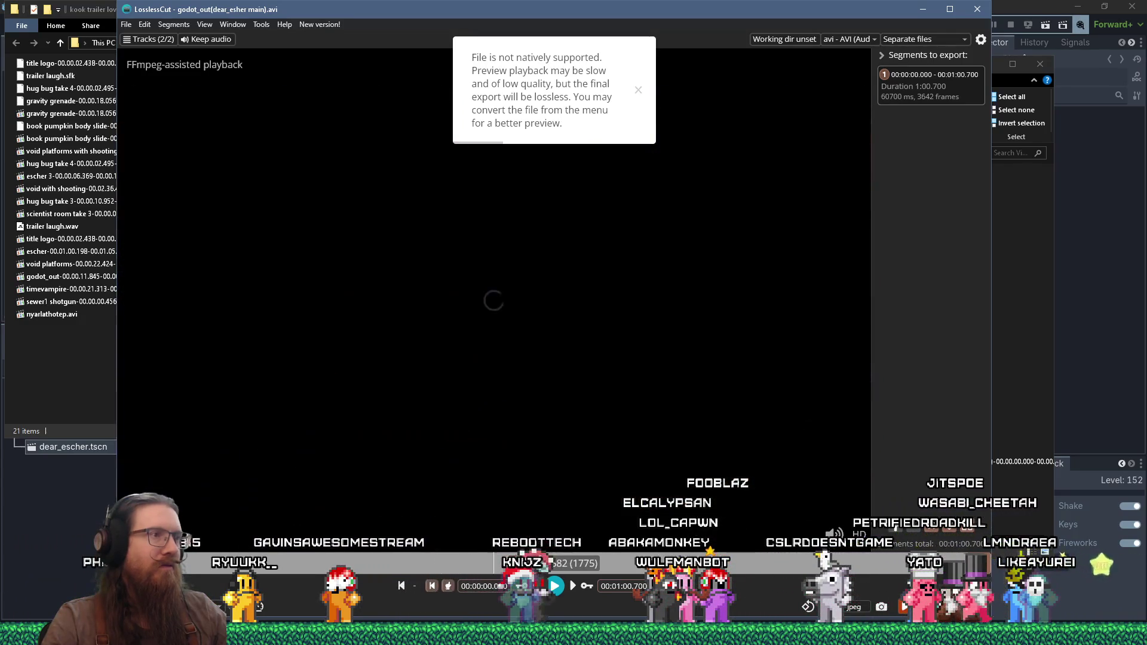
pyautogui.click(579, 560)
pyautogui.click(774, 565)
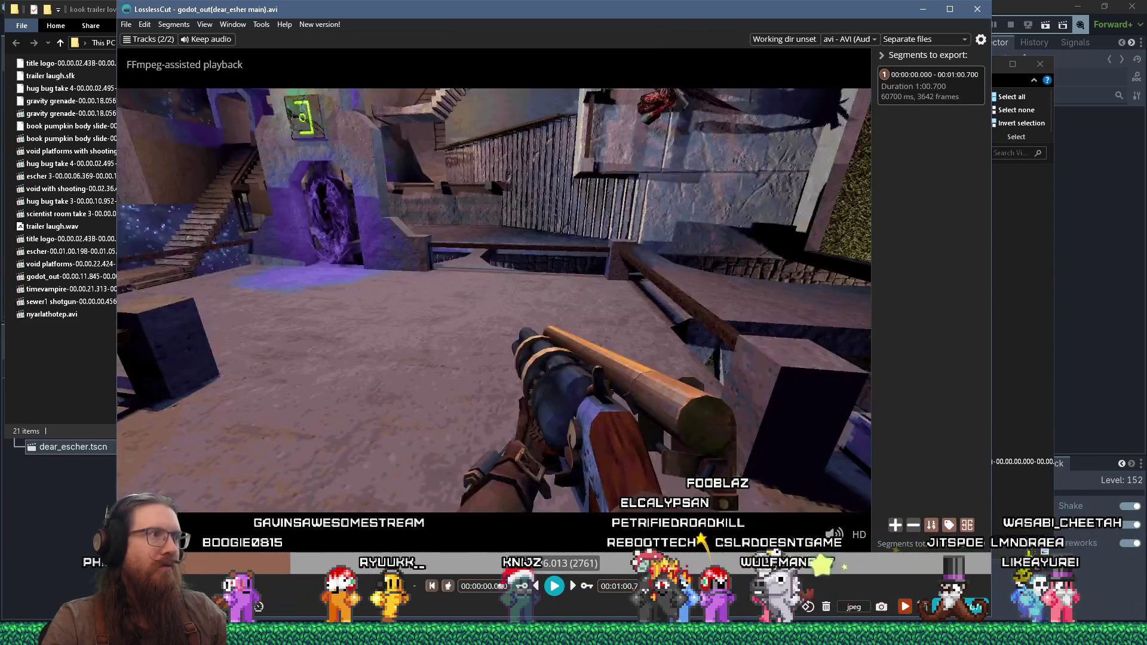
pyautogui.click(780, 561)
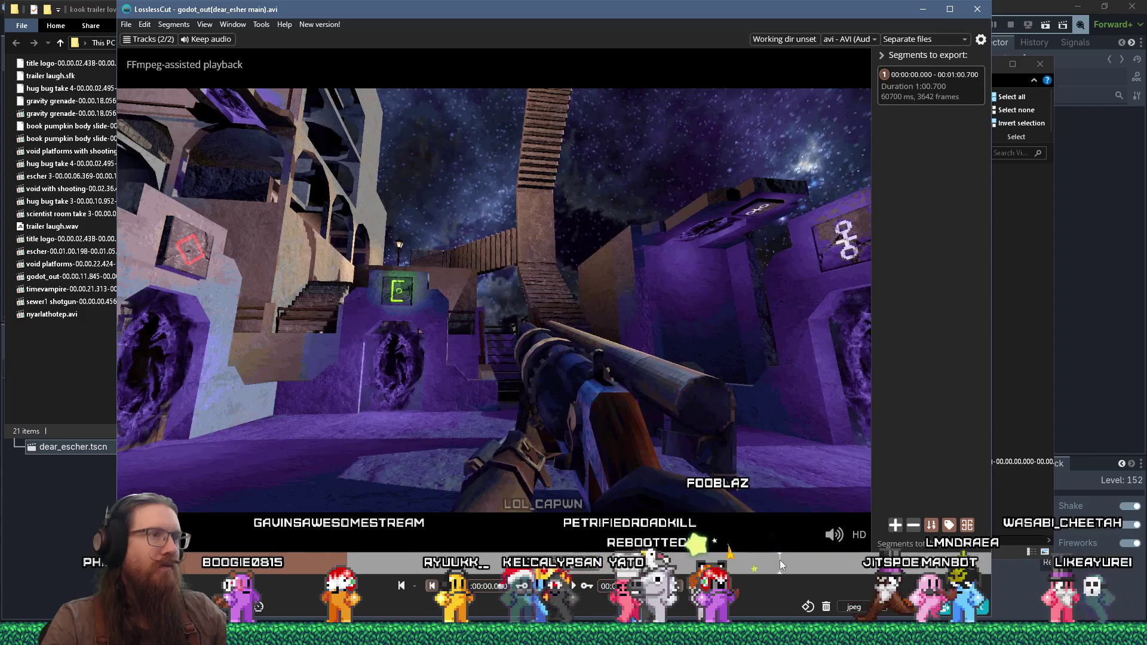
# Set and refine the segment start to 0:49.954, previewing the cut
pyautogui.press('i')
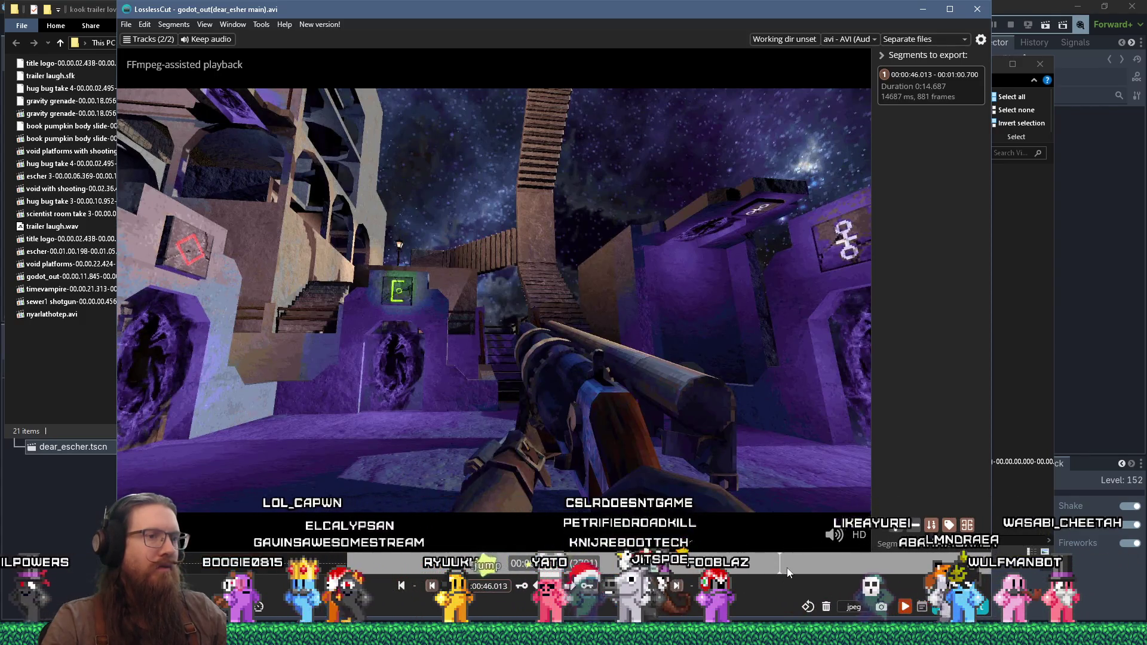
pyautogui.click(806, 564)
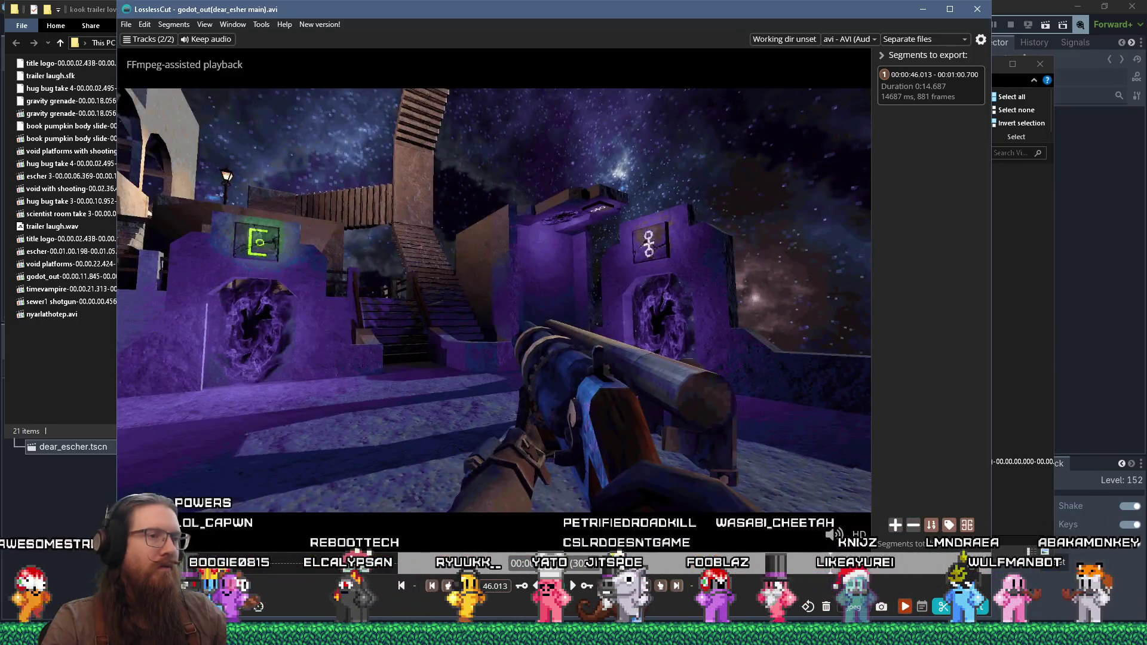
pyautogui.press('i')
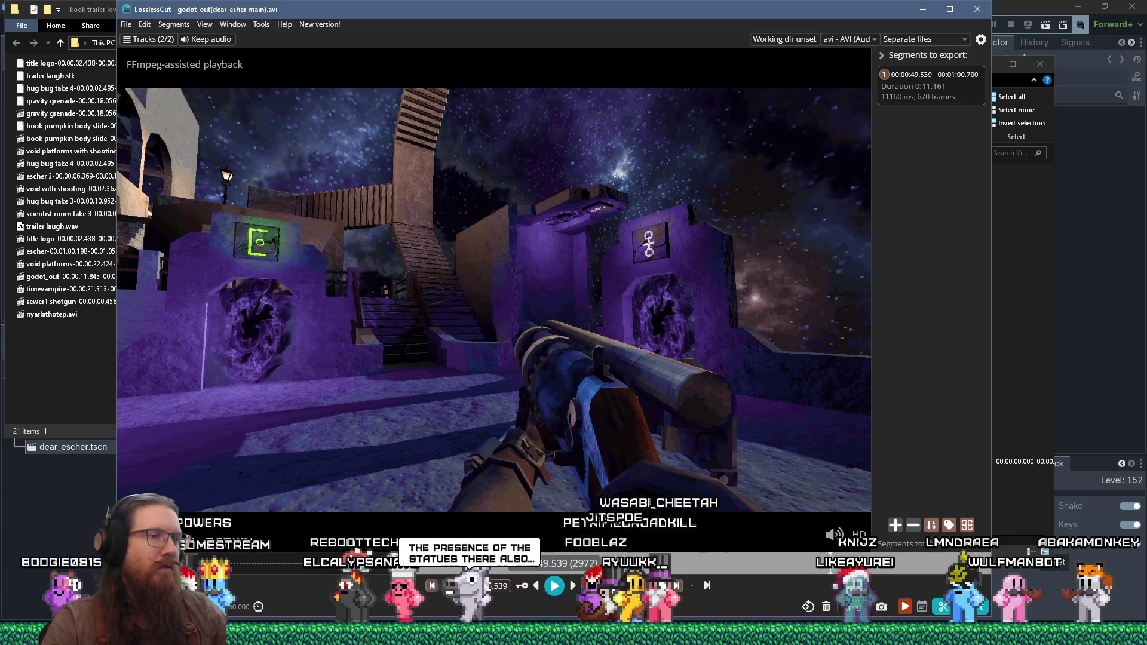
pyautogui.click(559, 588)
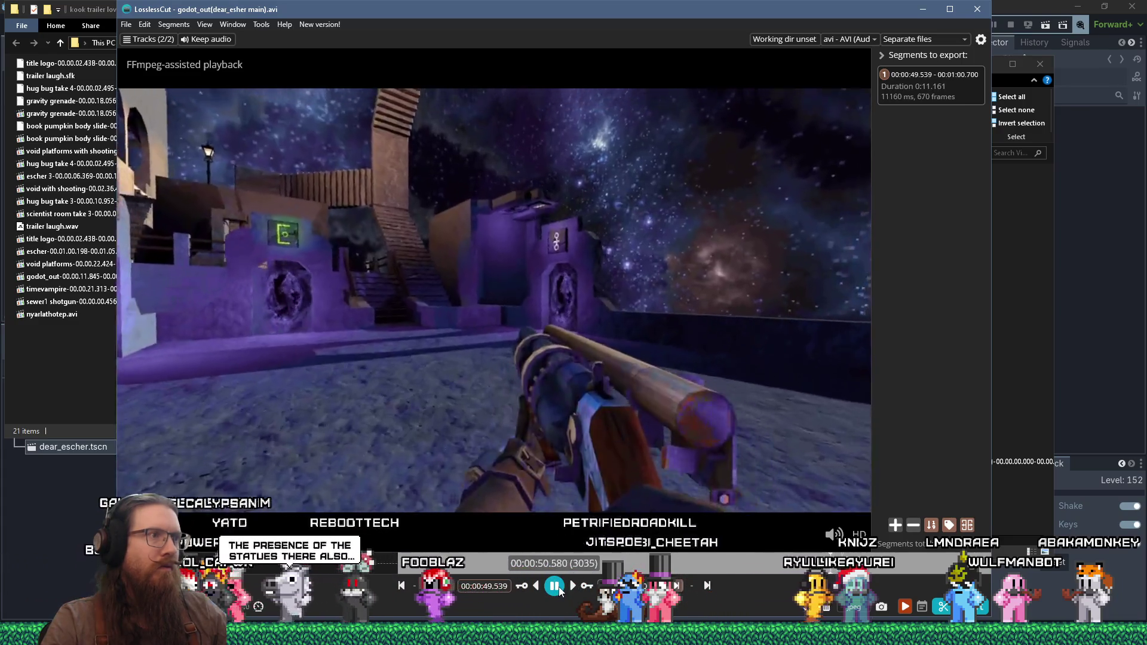
pyautogui.click(561, 591)
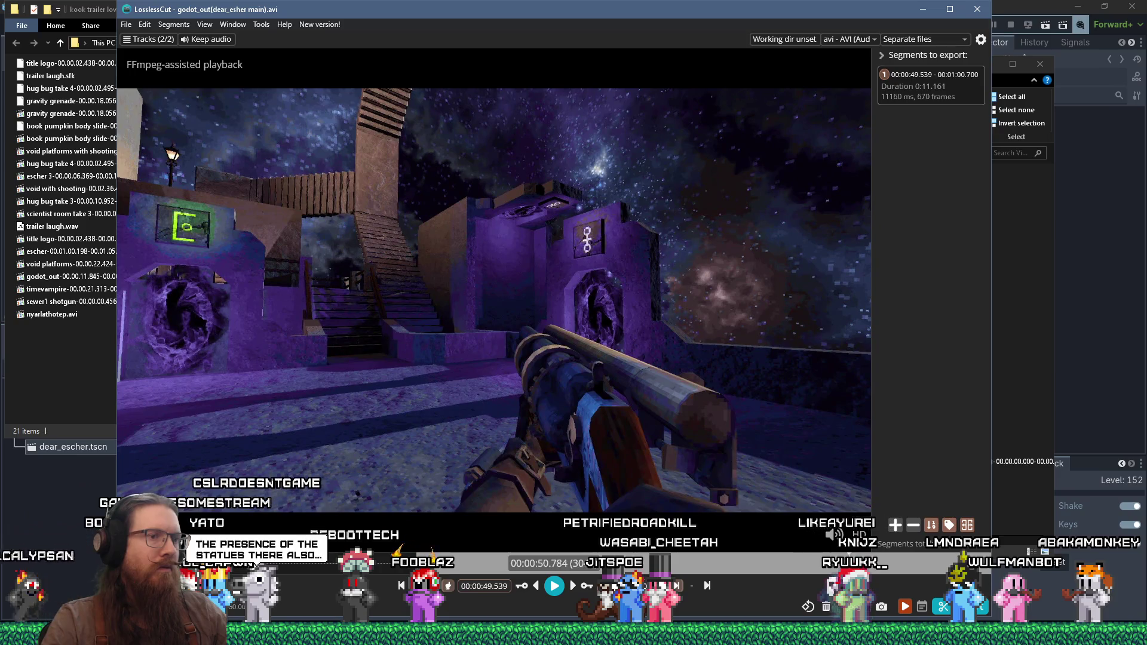
pyautogui.press('i')
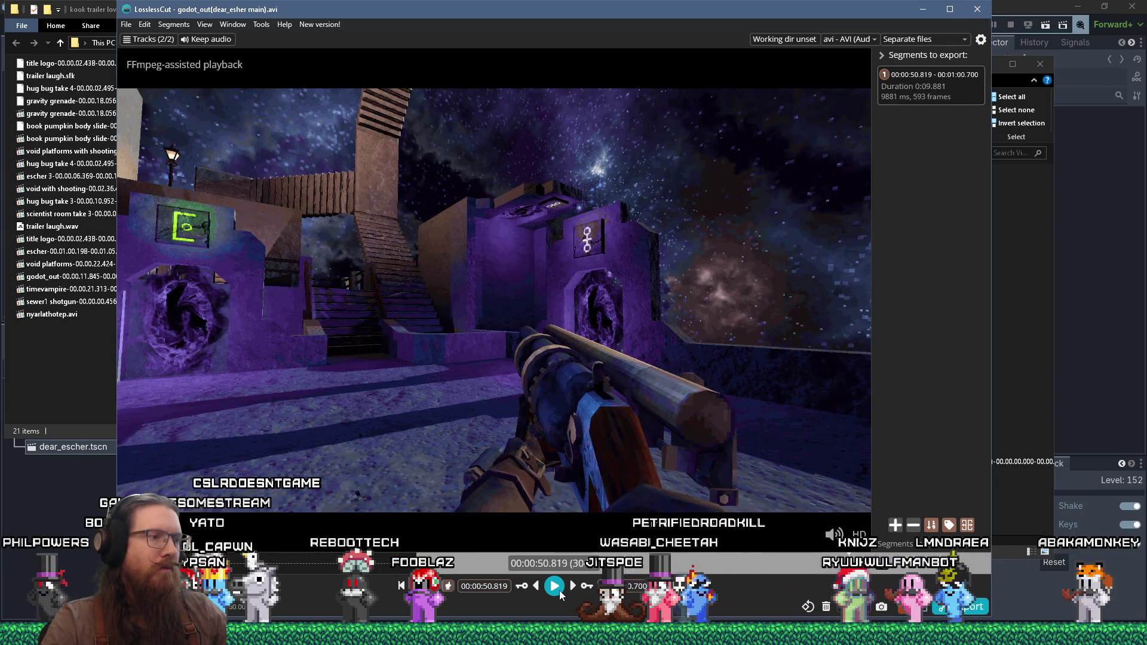
pyautogui.click(560, 593)
pyautogui.click(560, 595)
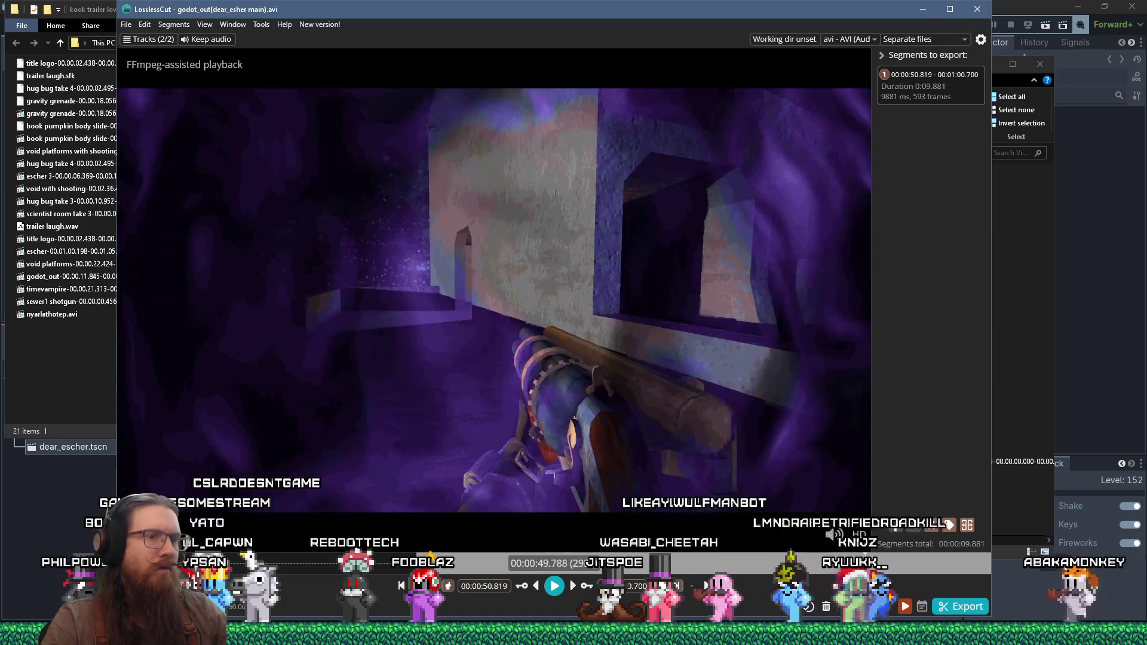
pyautogui.click(785, 575)
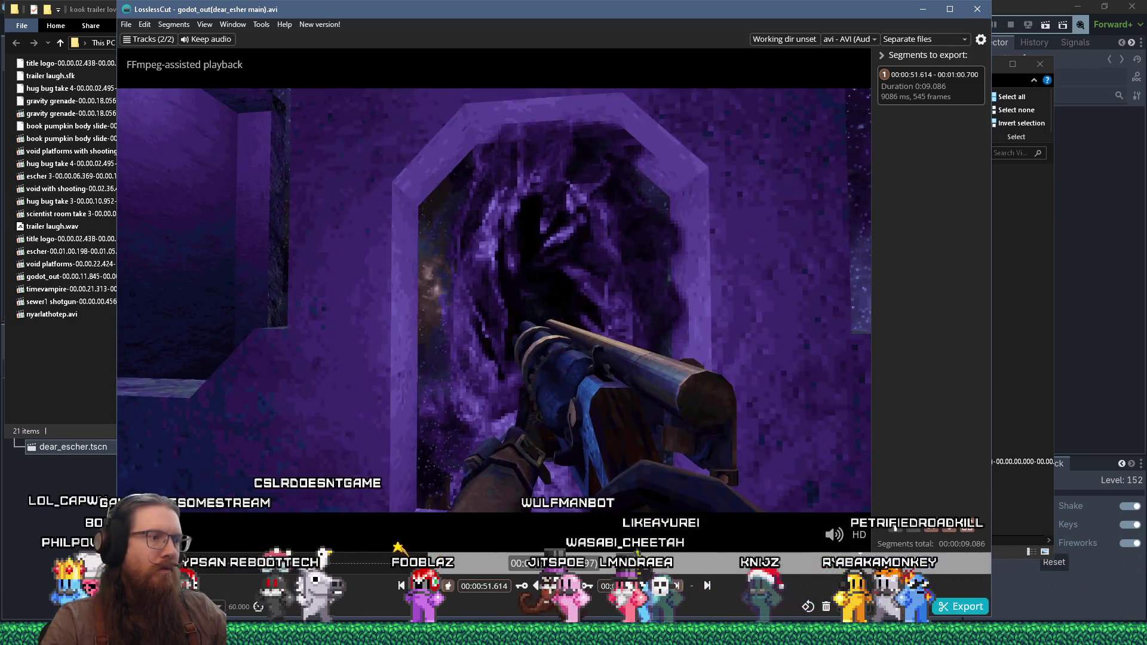
pyautogui.press('i')
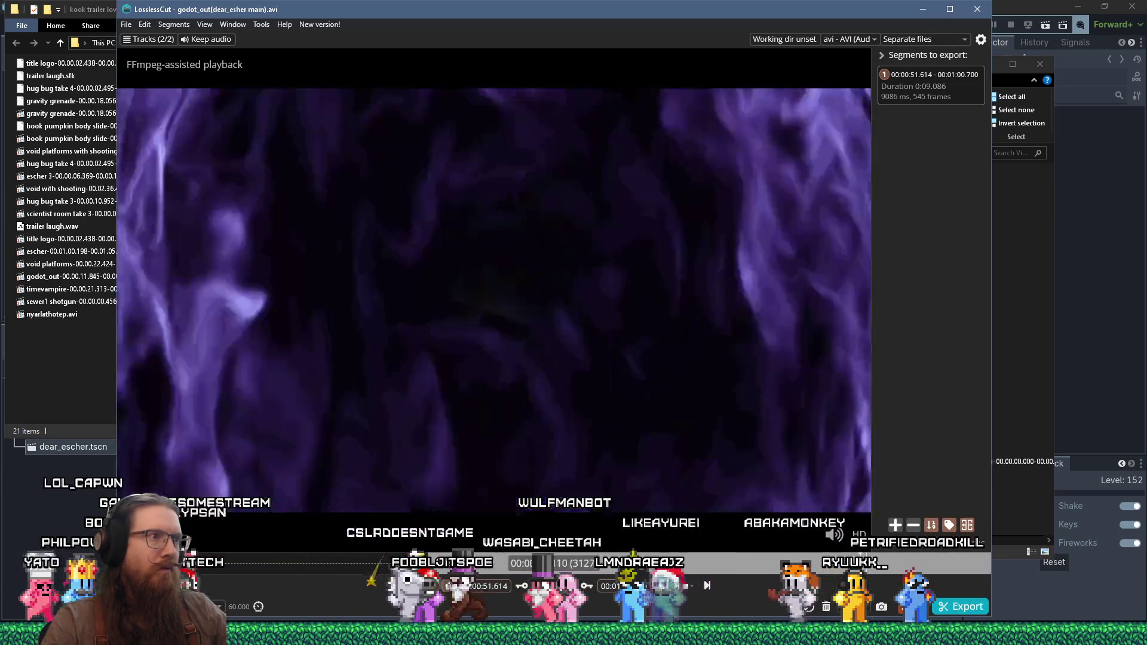
pyautogui.click(840, 572)
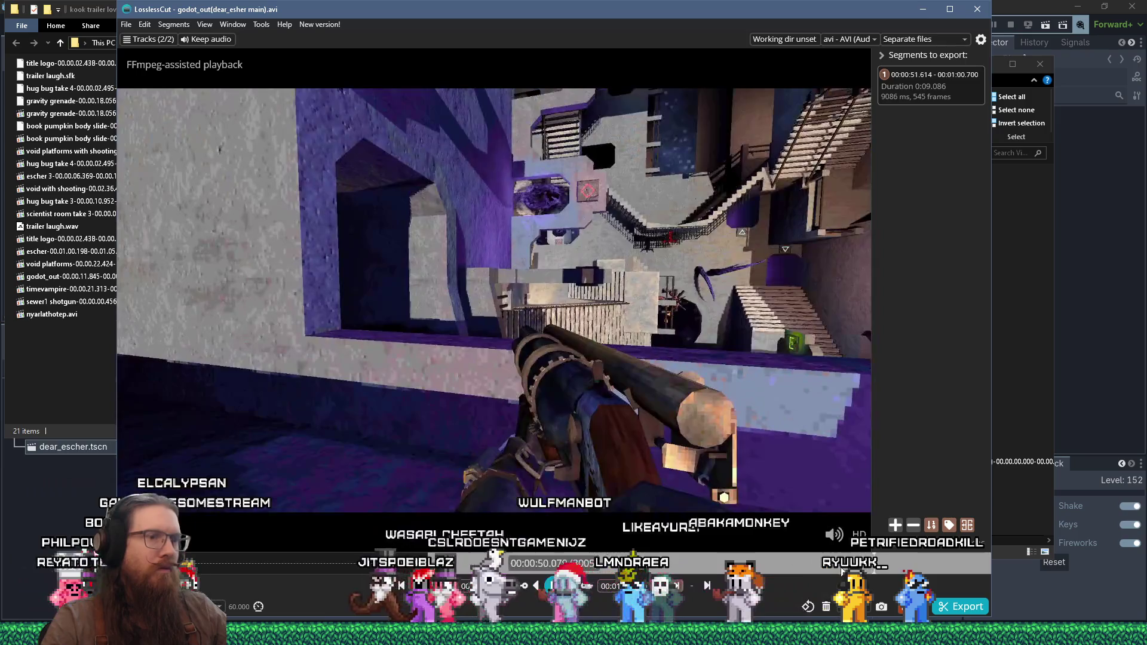
pyautogui.click(524, 559)
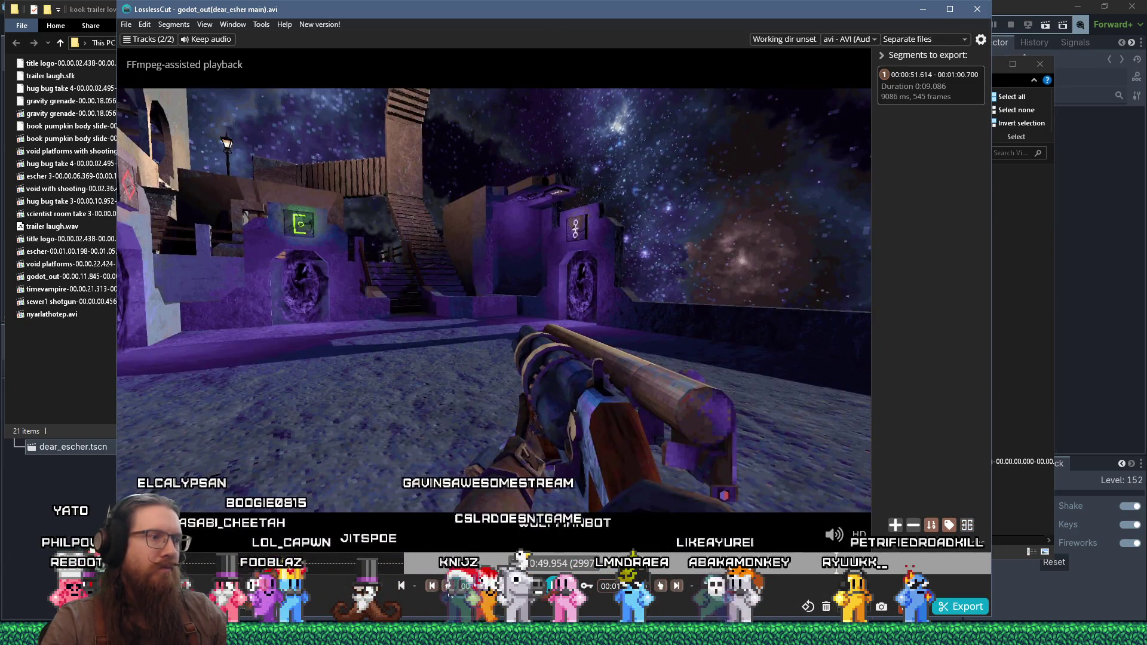
pyautogui.press('space')
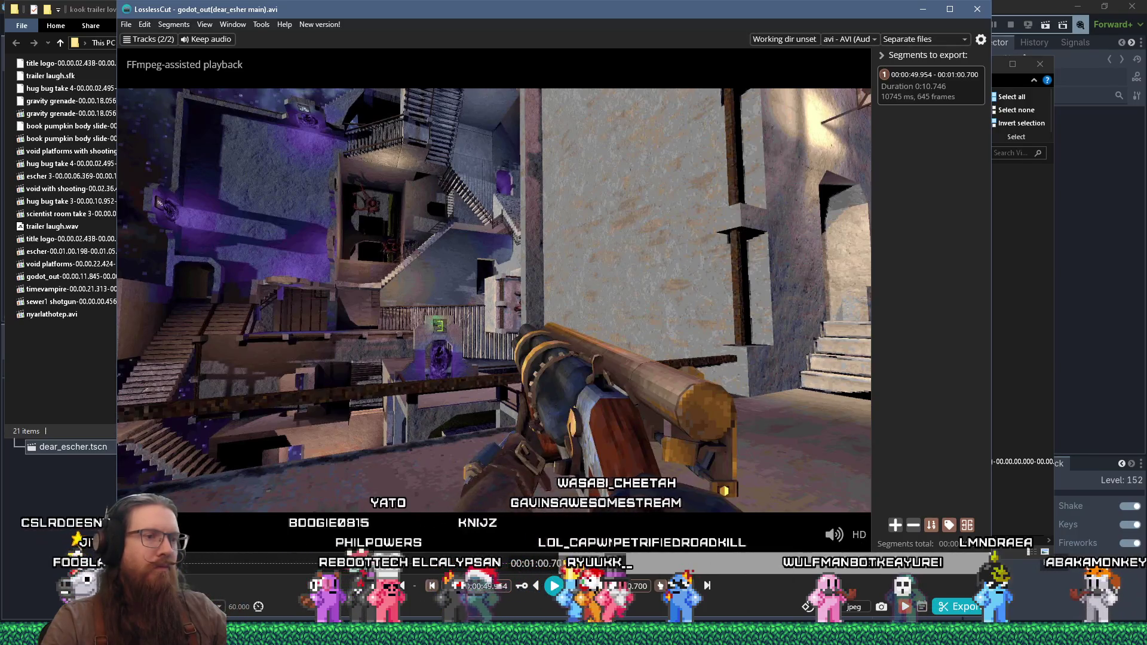
# Export the 0:49.954–1:00.700 segment, then close the file and LosslessCut
pyautogui.click(952, 608)
pyautogui.press('Return')
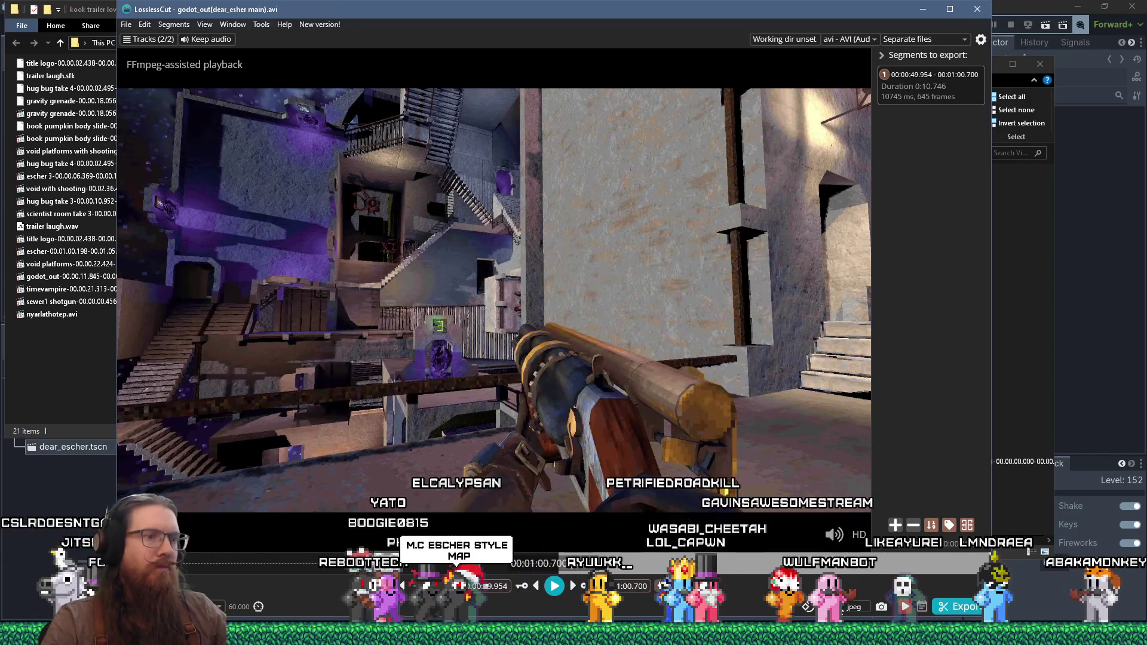
pyautogui.hotkey('ctrl', 'w')
pyautogui.hotkey('alt', 'F4')
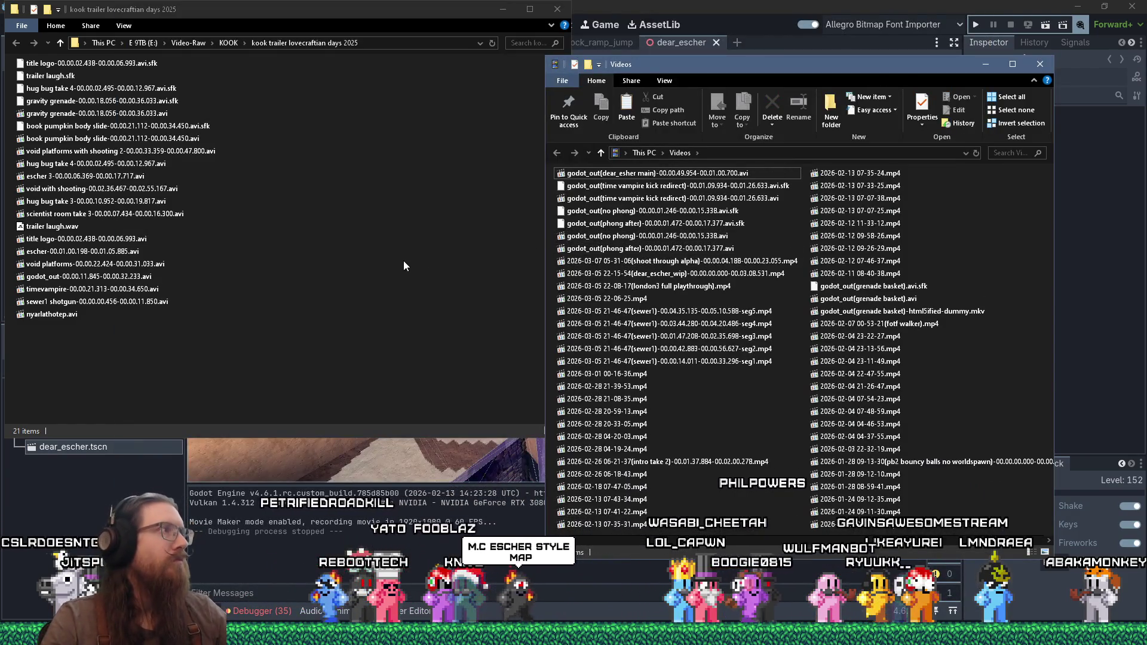
# Convert the trimmed dear_esher main AVI to MOV with convert_to_mov.bat
pyautogui.hotkey('alt', 'Tab')
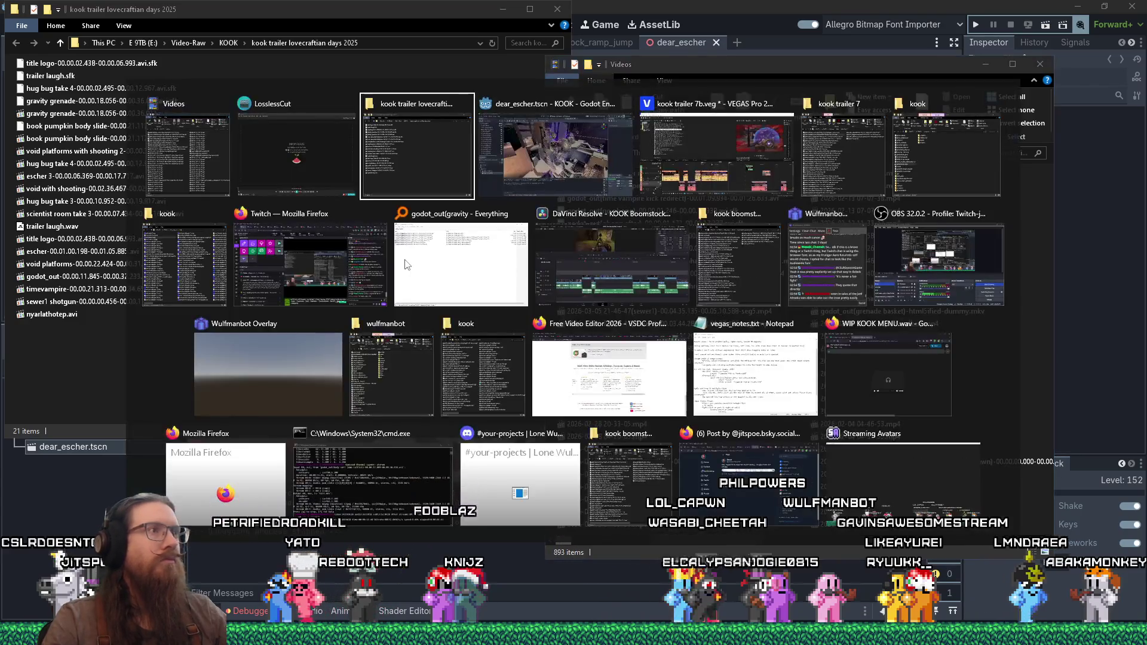
pyautogui.hotkey('alt', 'Tab')
pyautogui.hotkey('alt', 'Tab')
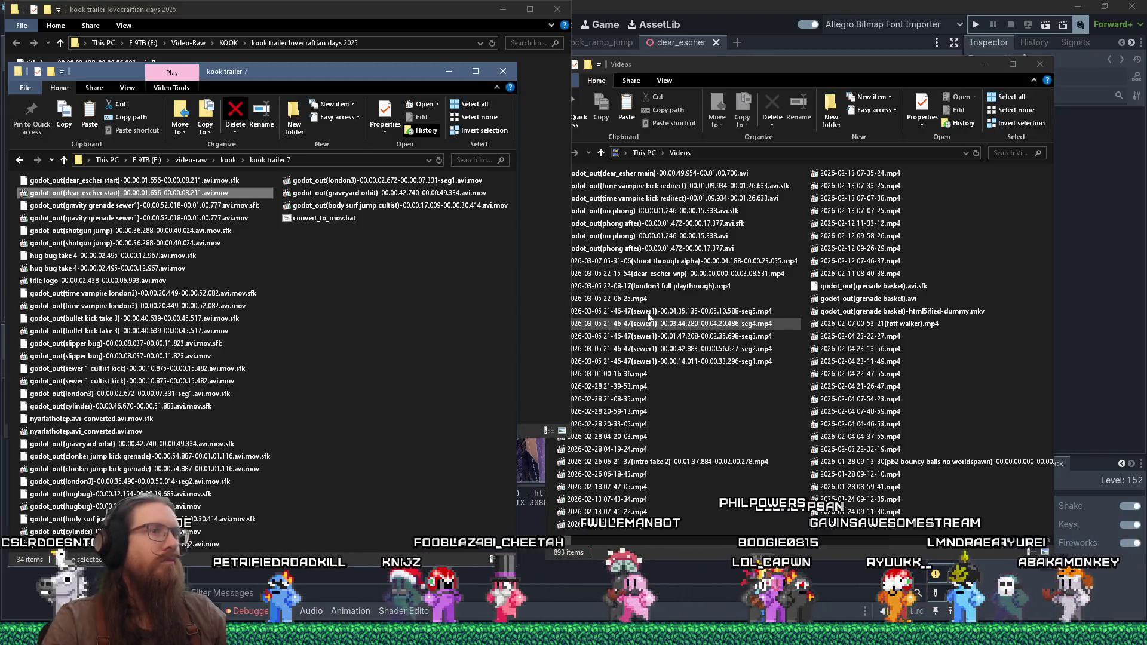
pyautogui.click(790, 65)
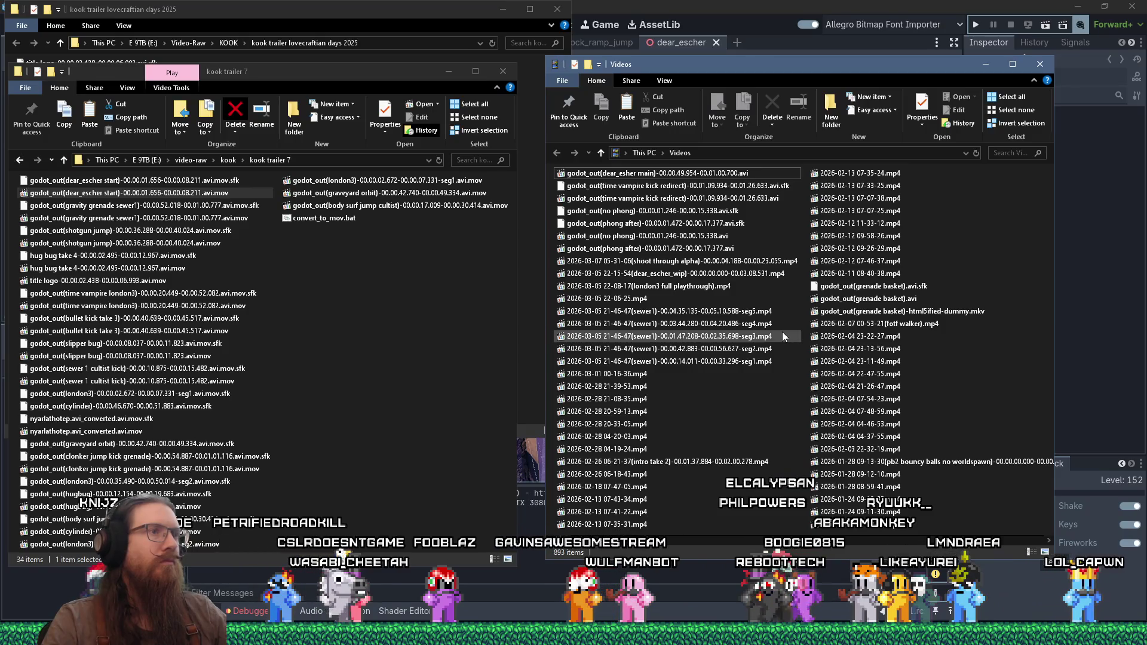
pyautogui.moveTo(575, 179); pyautogui.dragTo(367, 220)
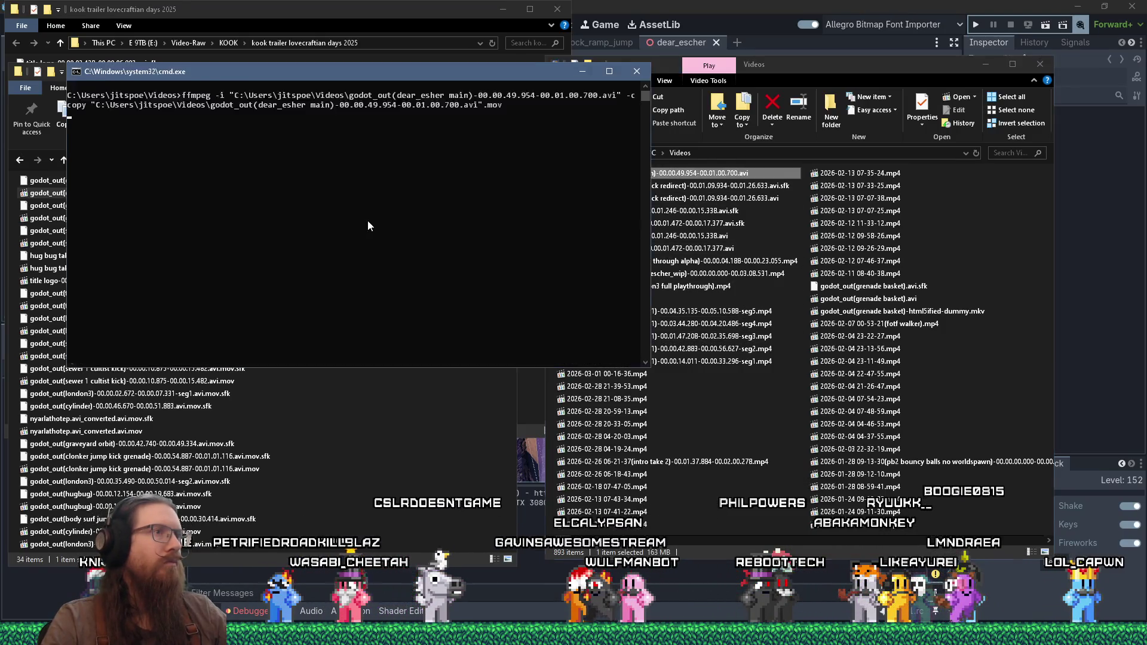
# Delete the trimmed AVI and move the .mov clip into kook trailer 7
pyautogui.rightClick(709, 177)
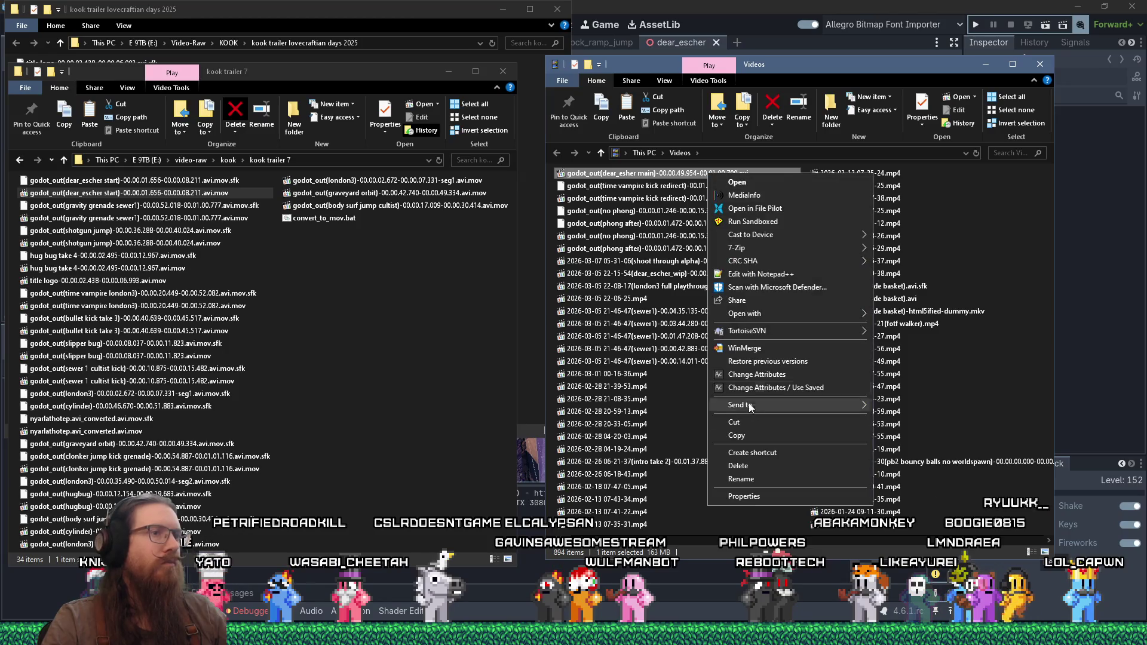
pyautogui.click(754, 467)
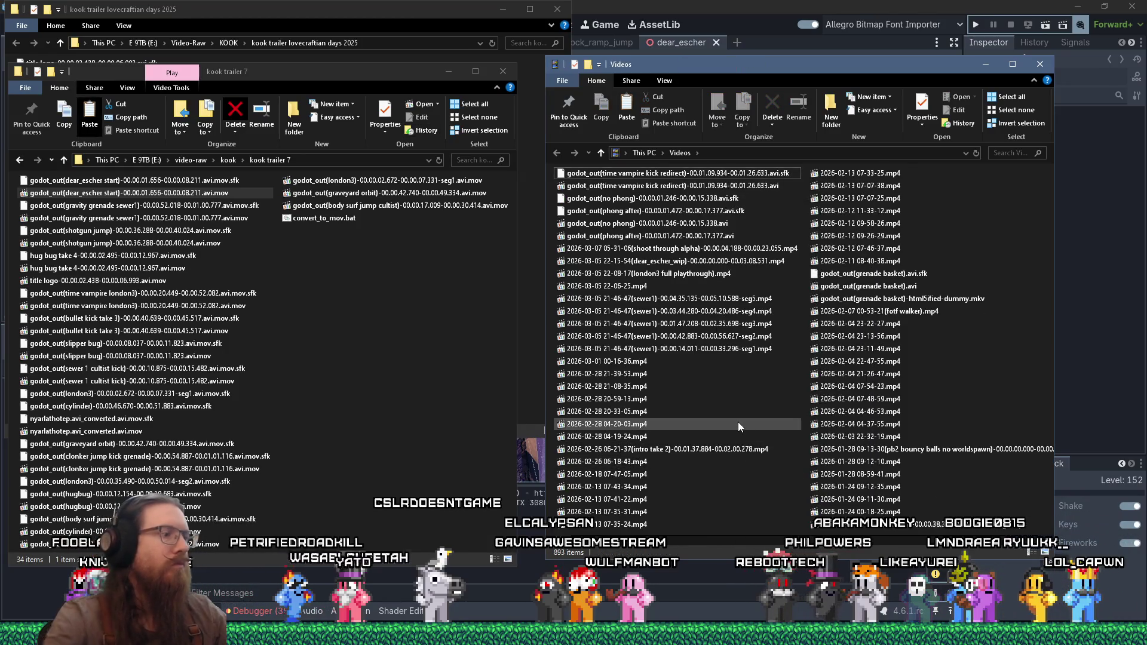
pyautogui.moveTo(687, 174); pyautogui.dragTo(374, 291)
pyautogui.click(408, 349)
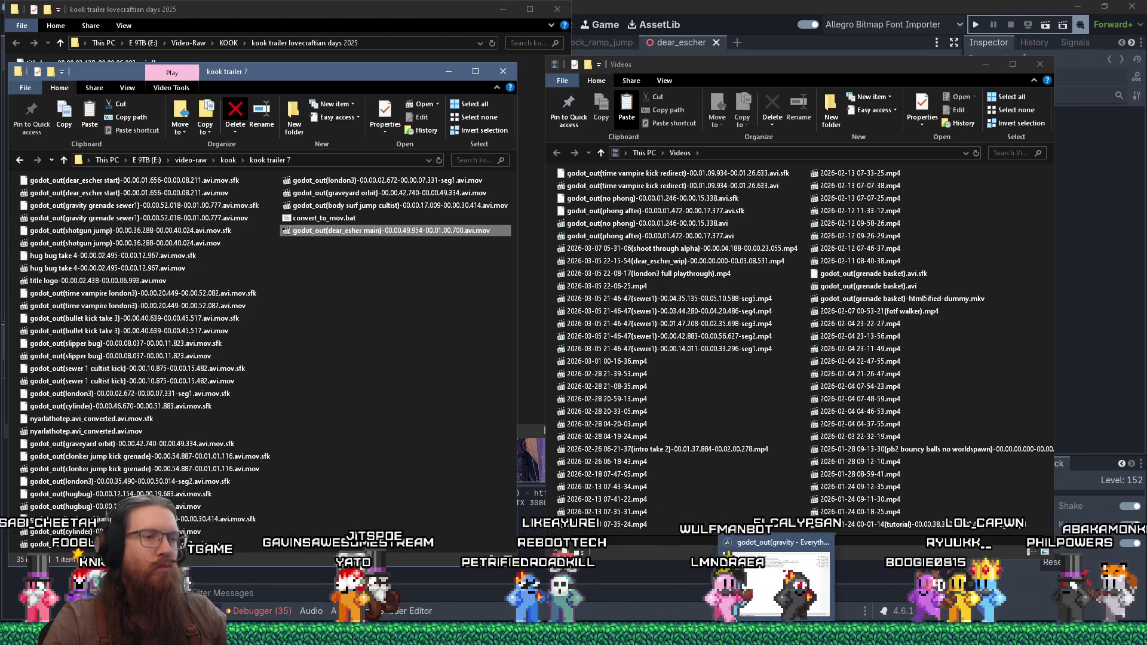
pyautogui.click(767, 585)
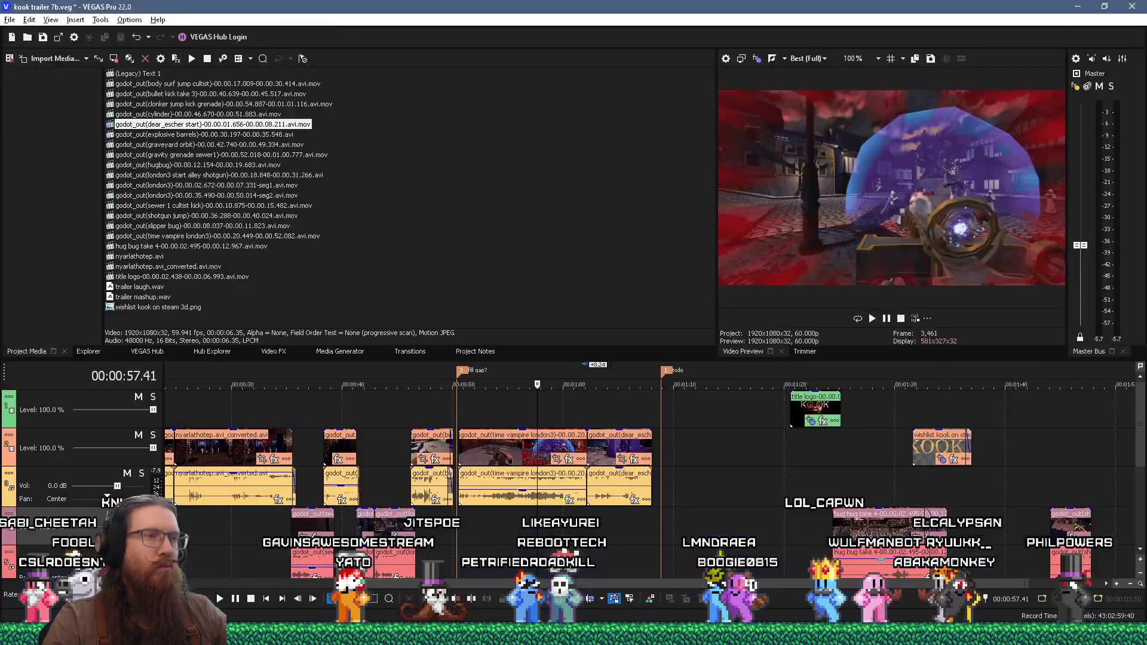
# Drop the dear_esher main .mov onto the track right after the dear_escher start clip
pyautogui.click(651, 455)
pyautogui.hotkey('alt', 'Tab')
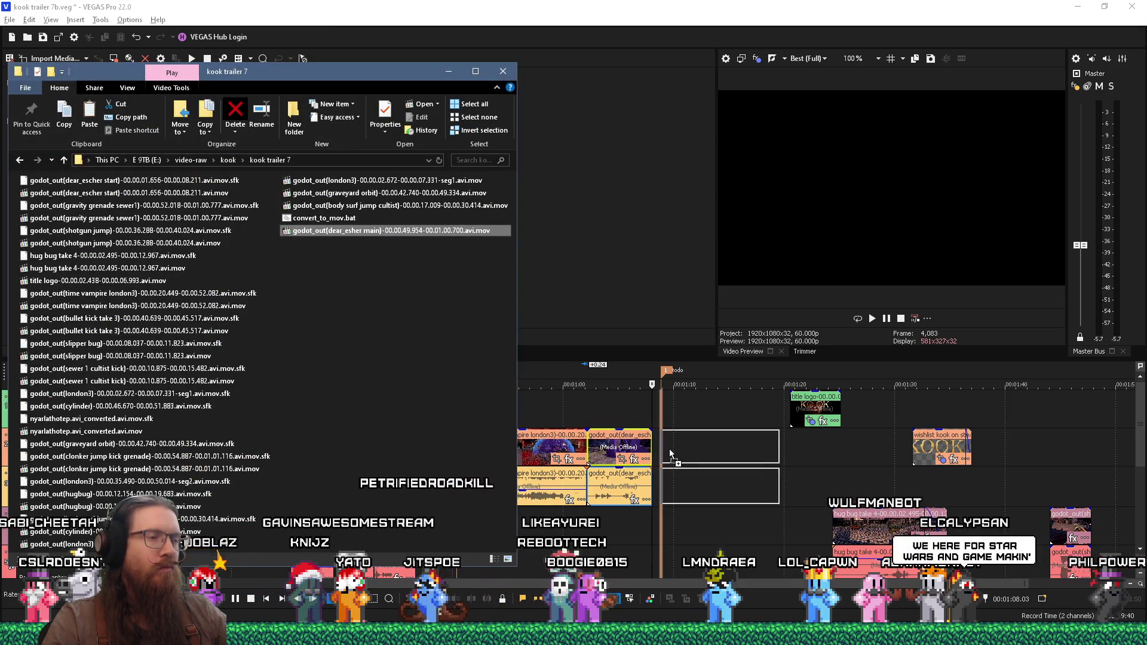
pyautogui.moveTo(659, 456); pyautogui.dragTo(659, 456)
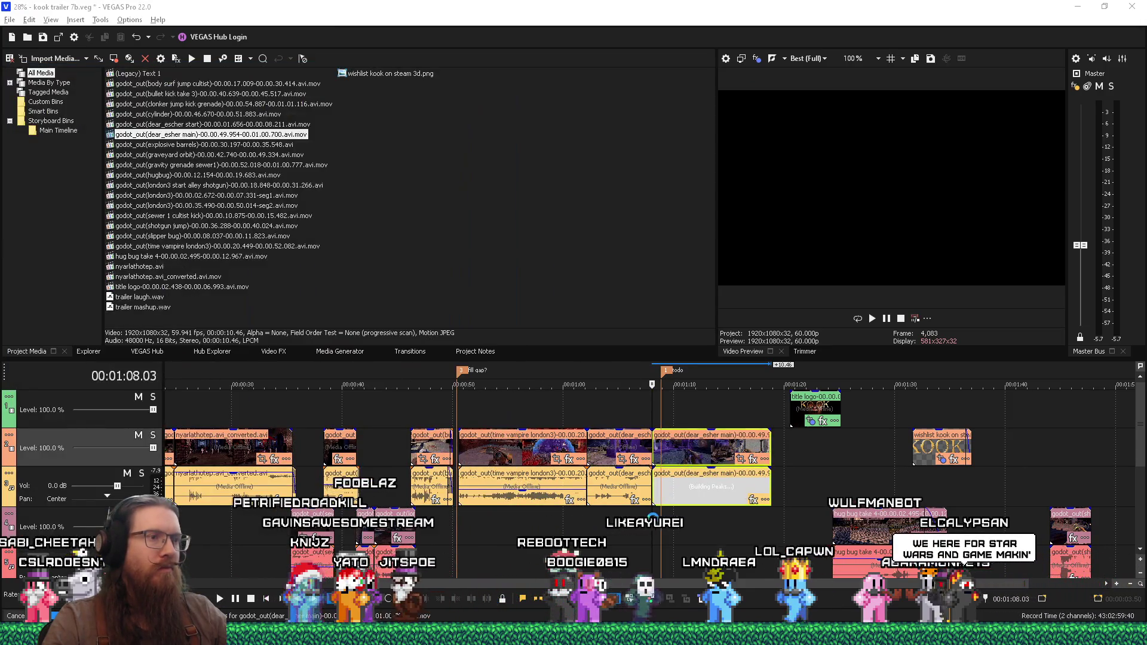
# Play the new clip, then zoom in and replay across the join
pyautogui.press('space')
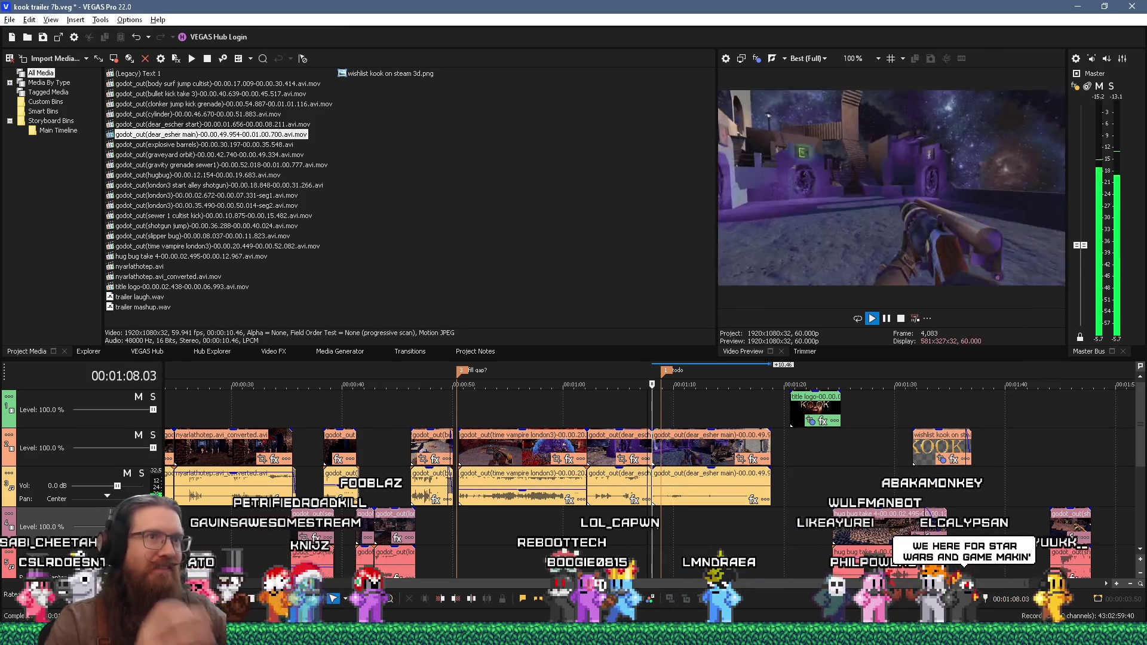
pyautogui.press('space')
pyautogui.scroll(2, 685, 461)
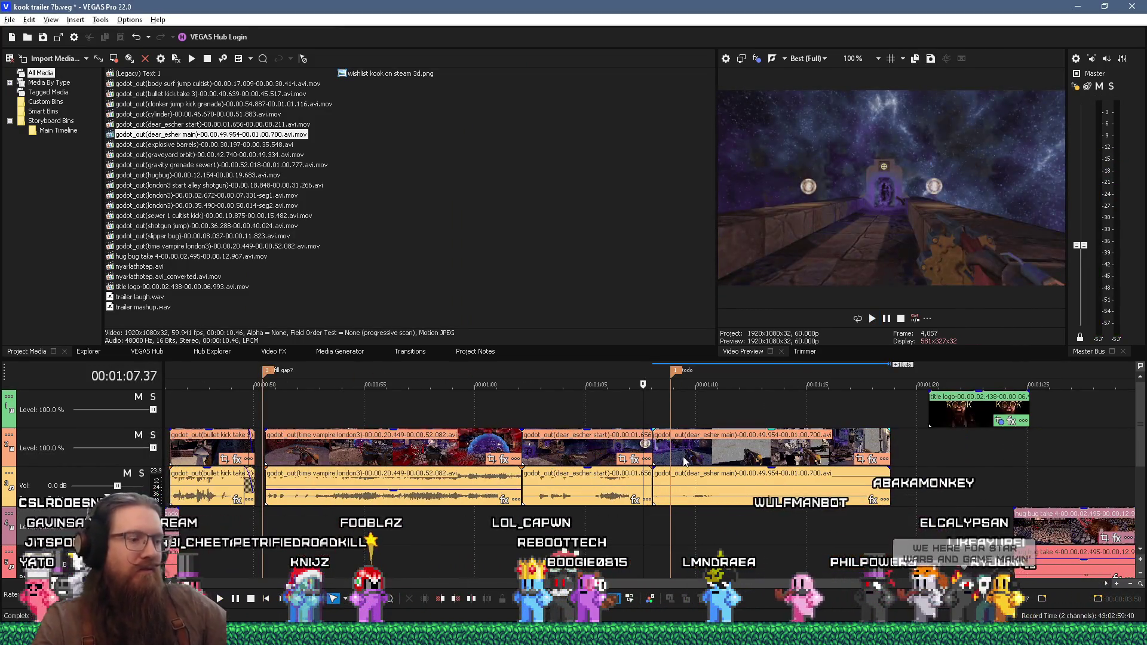
pyautogui.click(604, 523)
pyautogui.press('space')
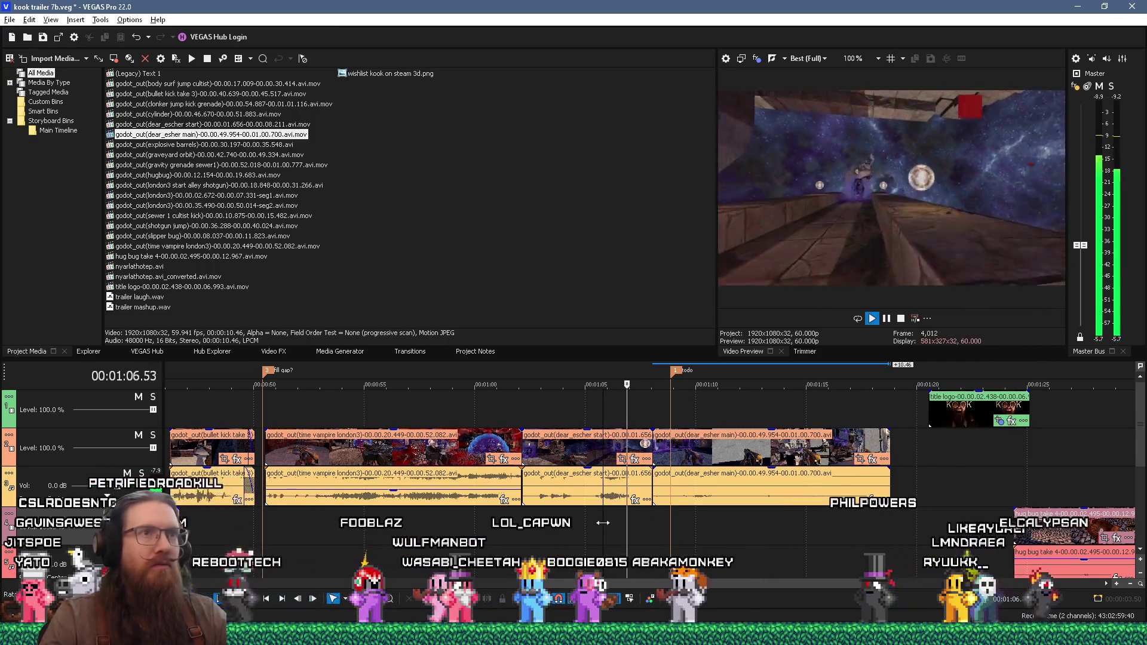
pyautogui.press('Return')
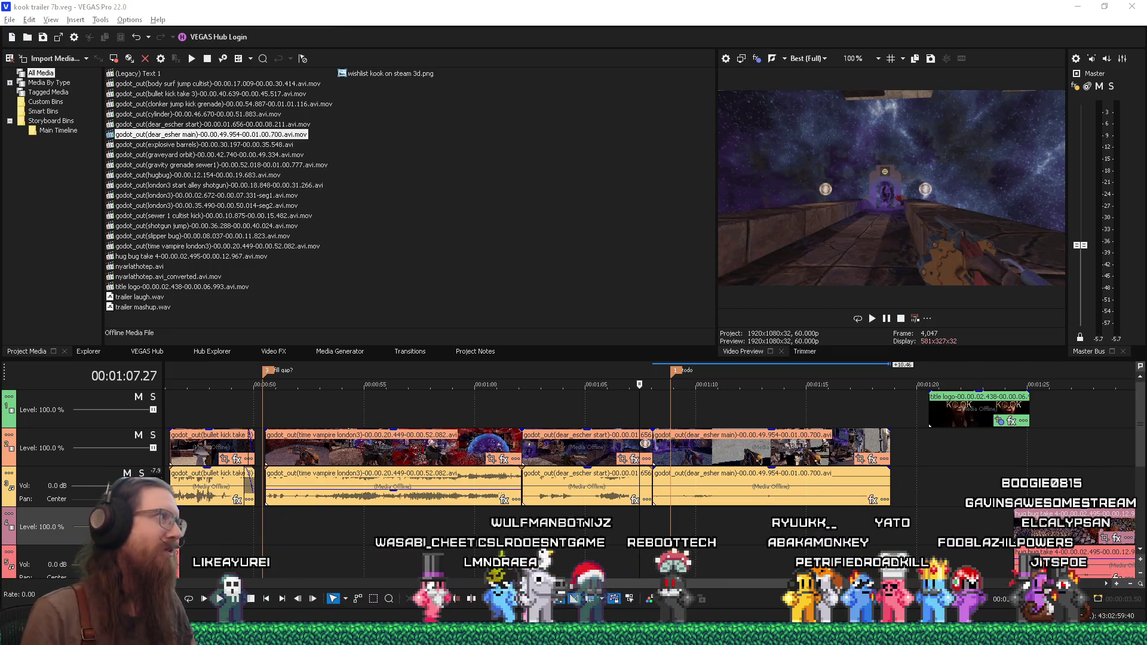
# Bring VEGAS Pro back into focus on the saved kook trailer 7b project
pyautogui.click(255, 115)
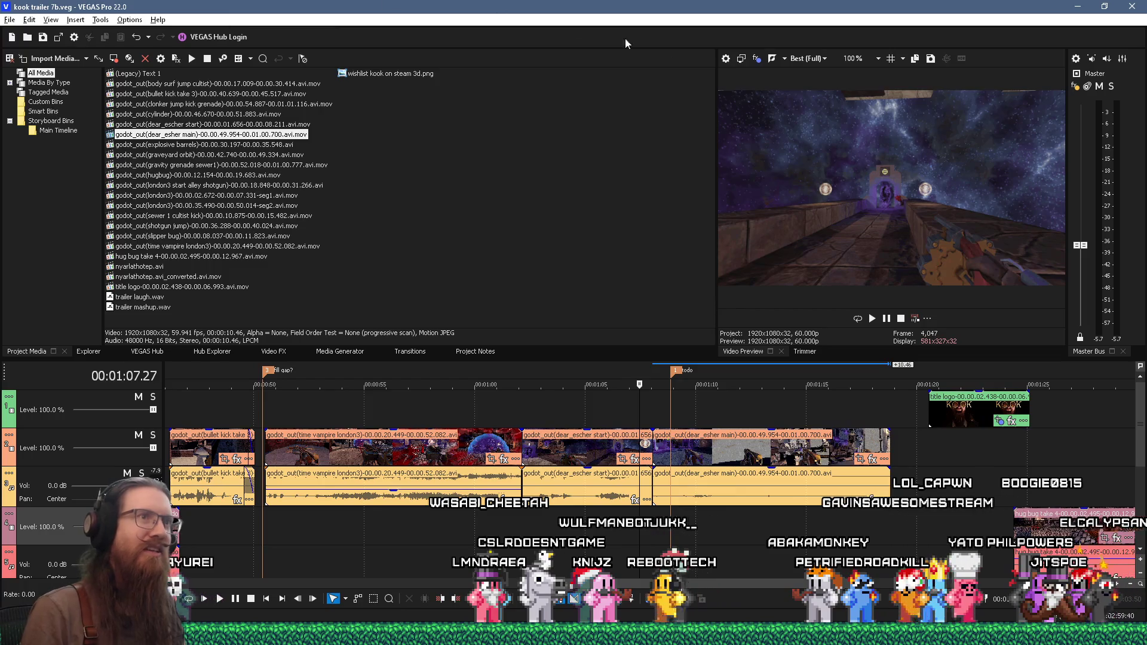